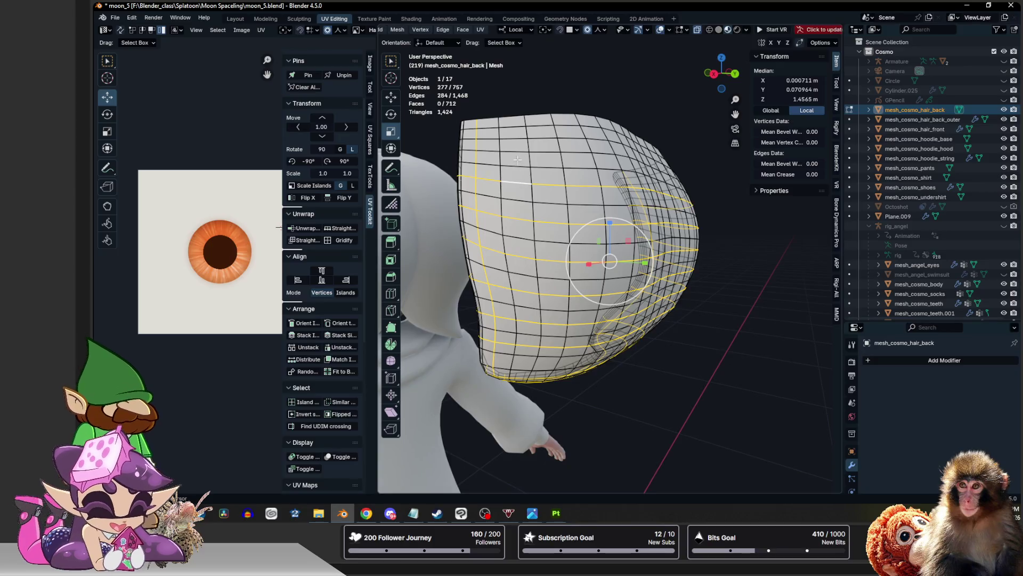
Dissolve the selected horizontal edge loops, including the top loop, from the back hair mesh
alt+shift+click(517, 152)
alt+shift+click(517, 130)
key(x)
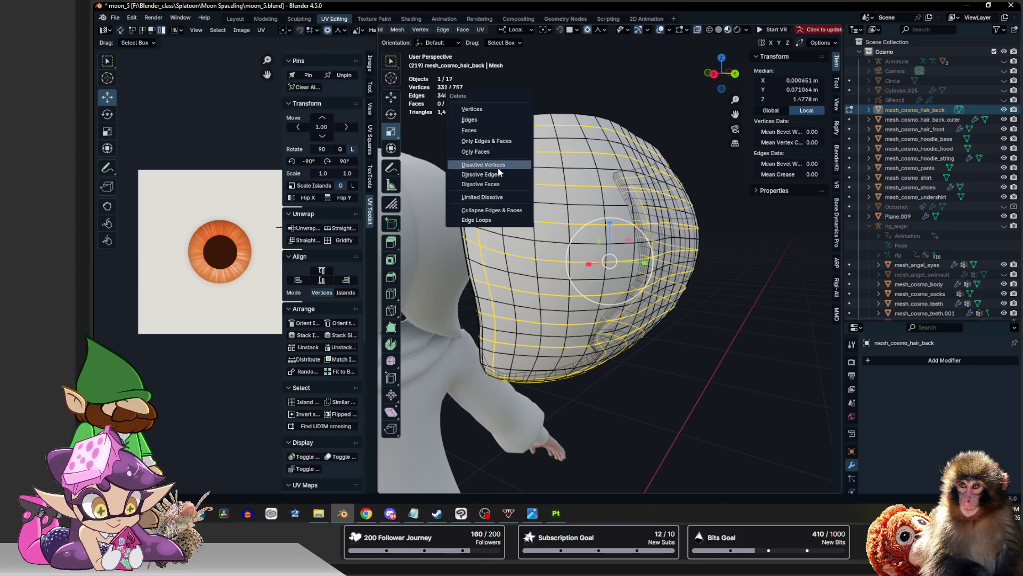
click(480, 174)
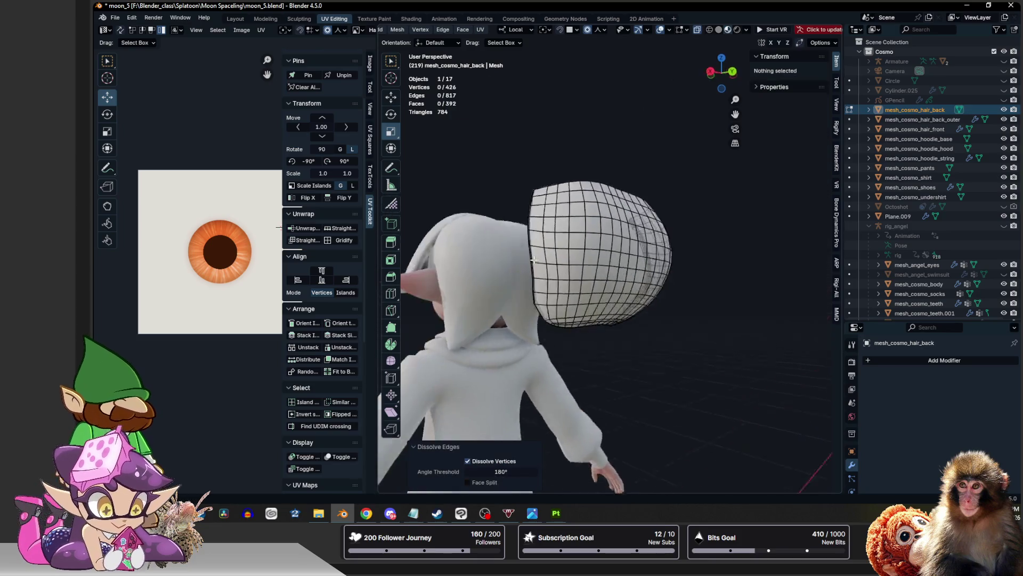
Select several vertical edge loops on the hair and dissolve them as well
middle_drag(533, 259, 561, 287)
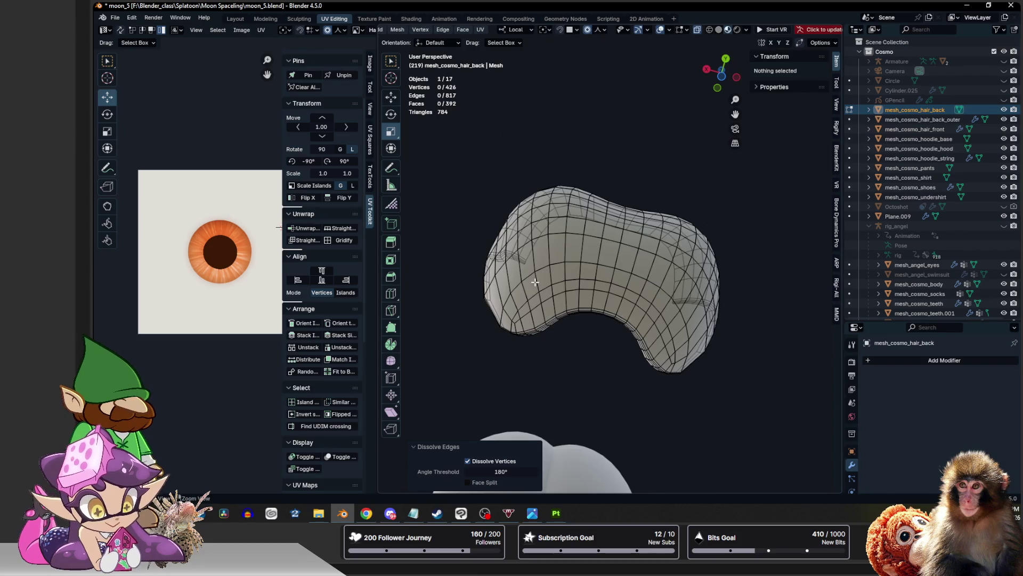
mouse_move(535, 282)
middle_down()
mouse_move(508, 352)
mouse_move(540, 329)
middle_up()
alt+click(540, 334)
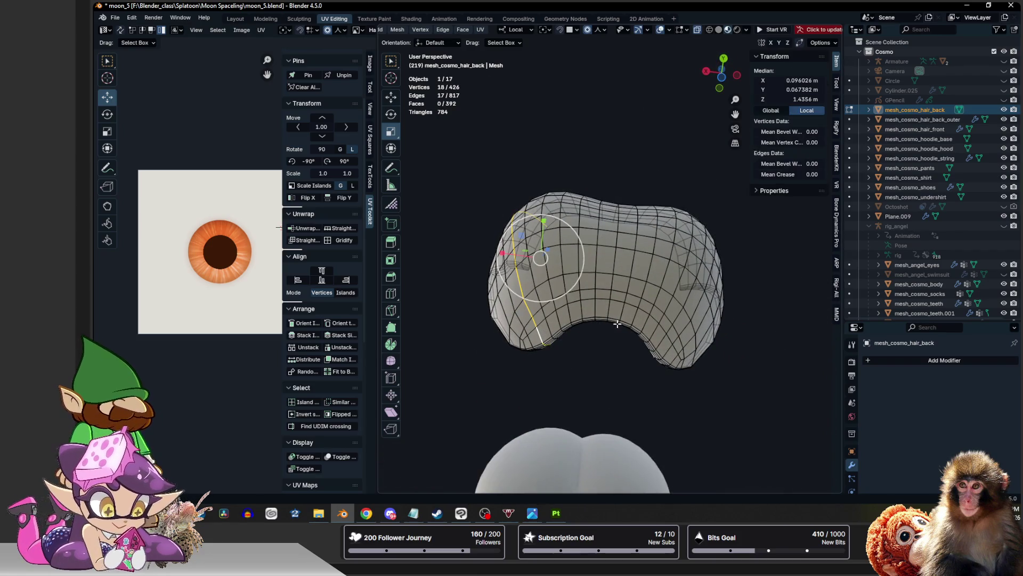
alt+click(592, 311)
alt+shift+click(566, 314)
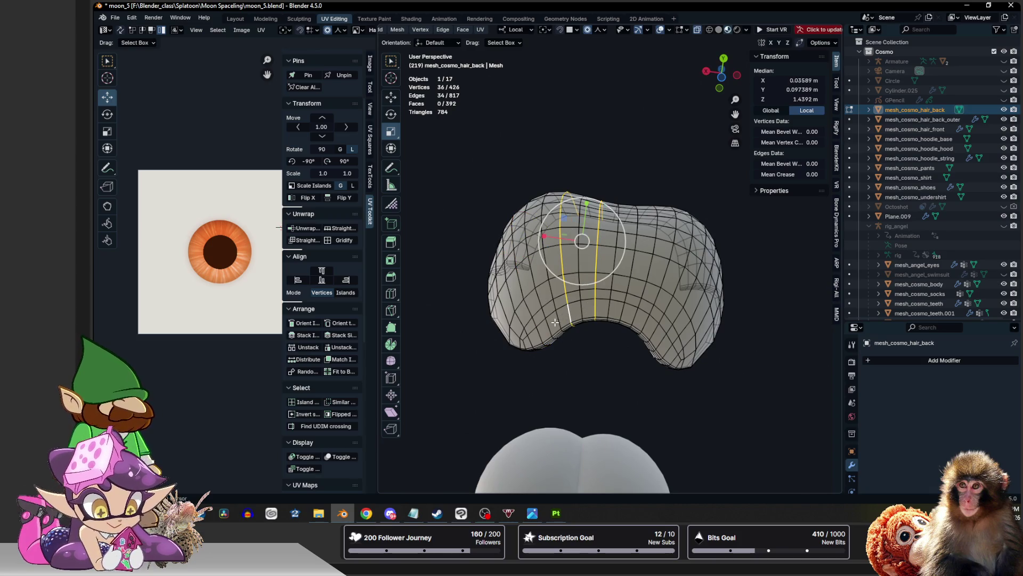
alt+shift+click(637, 319)
alt+shift+click(645, 323)
alt+shift+click(662, 340)
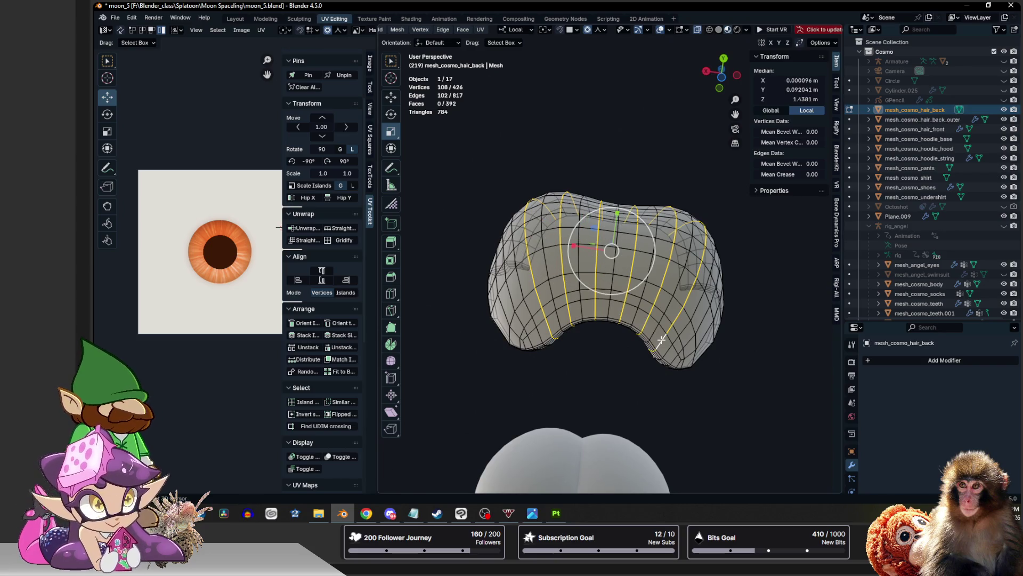
key(x)
click(661, 339)
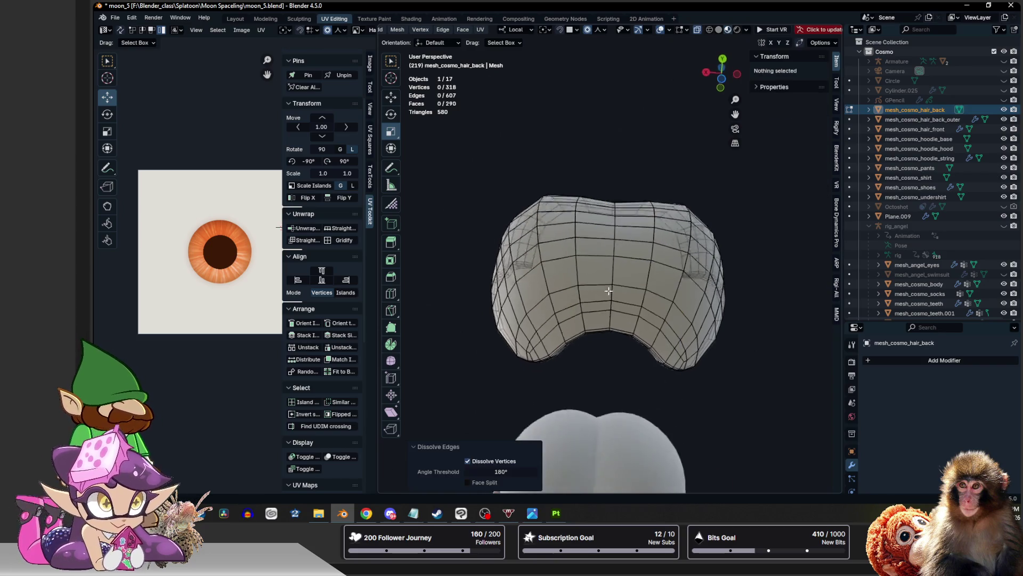
mouse_move(662, 339)
middle_down()
mouse_move(610, 356)
mouse_move(685, 377)
mouse_move(581, 226)
middle_up()
Slide one back-hair edge loop along the mesh with Edge Slide to even the spacing
alt+click(545, 297)
middle_drag(545, 296, 575, 263)
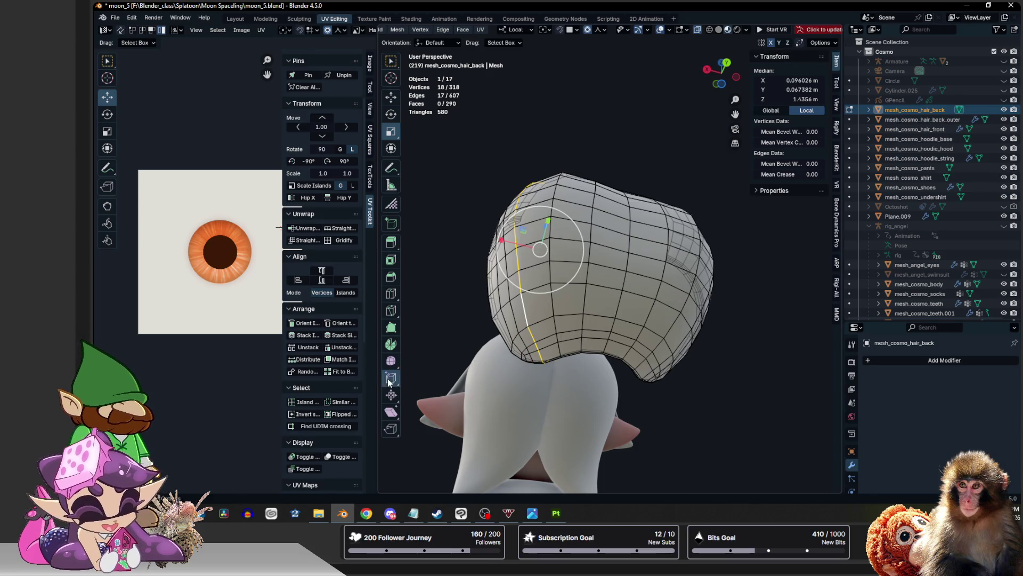
click(390, 379)
drag(497, 276, 512, 276)
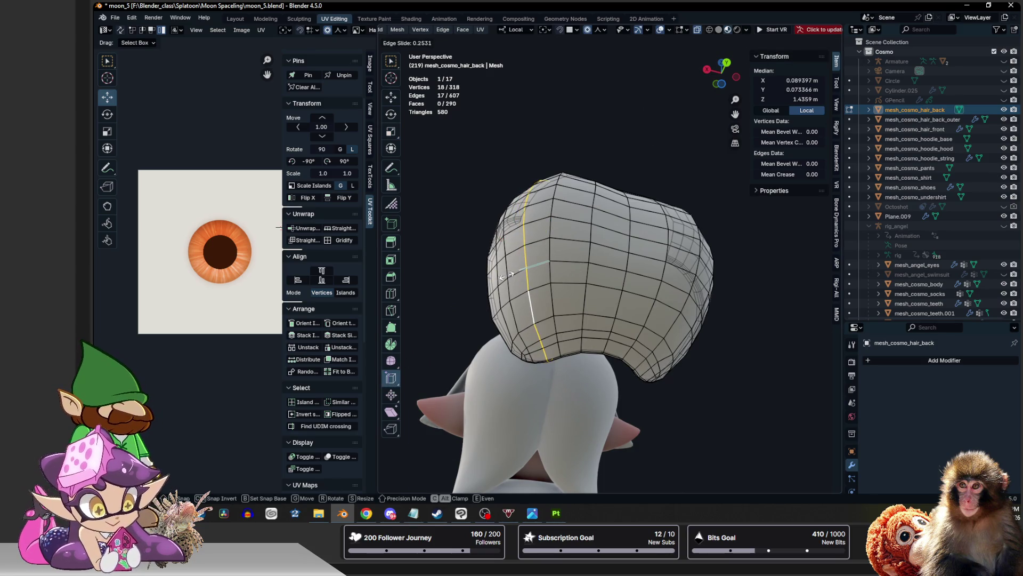
middle_drag(512, 276, 520, 272)
Select the whole hair mesh and flip its normals via Mesh > Normals > Flip
key(a)
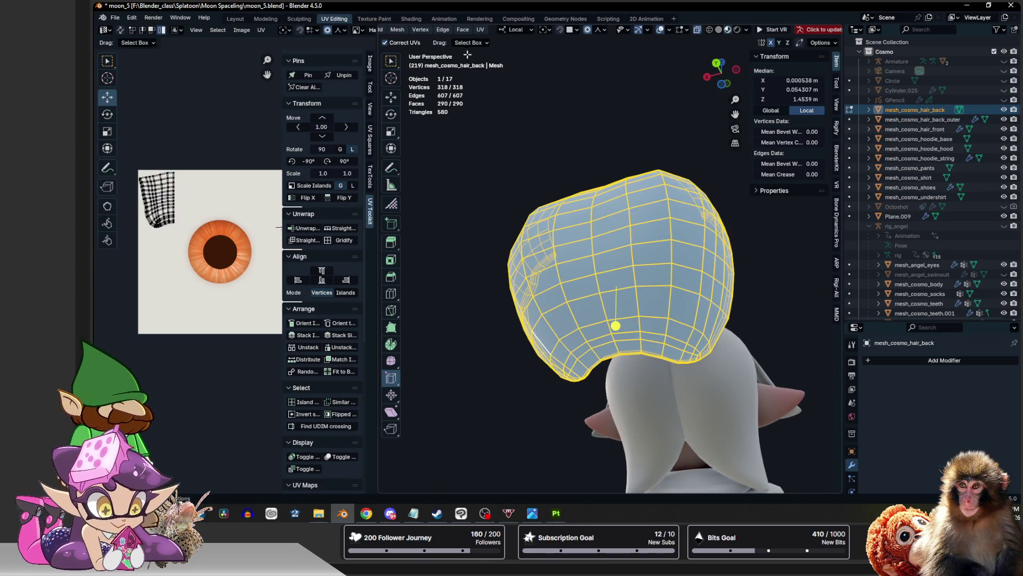
click(400, 30)
mouse_move(424, 215)
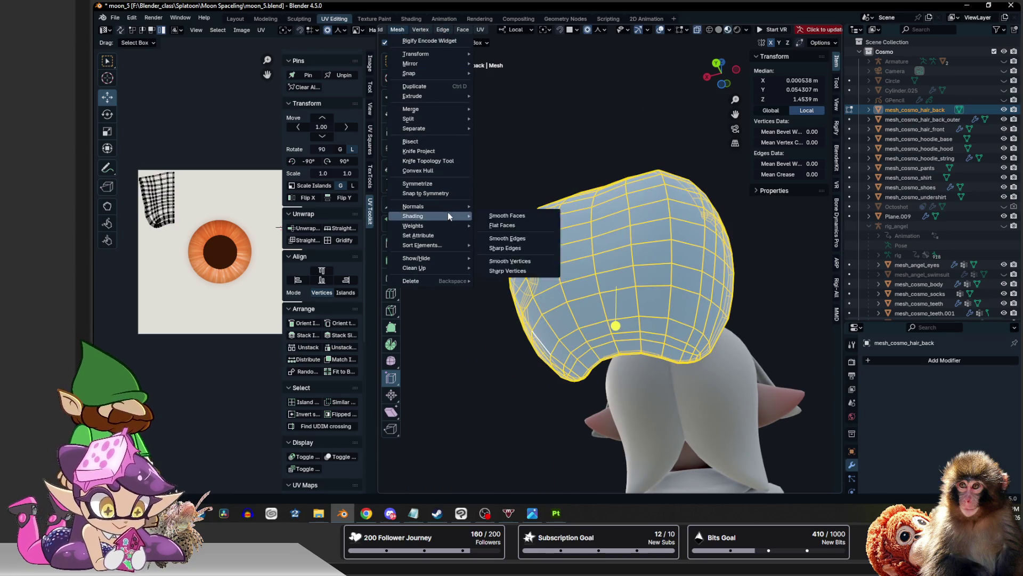
click(505, 208)
middle_drag(527, 217, 520, 273)
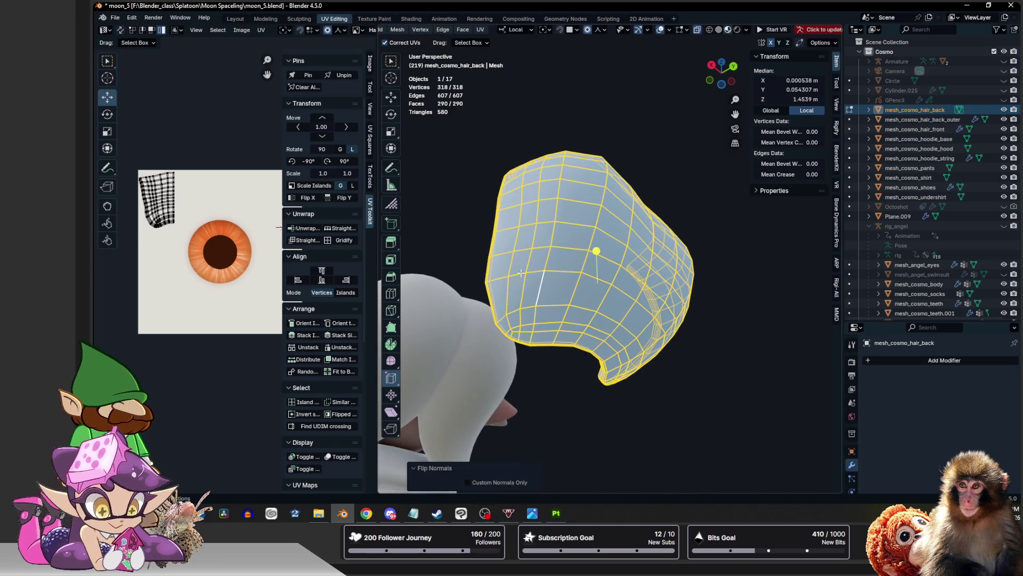
Slide a vertical center loop into place in three passes, deselect it and return to Object Mode
alt+click(559, 261)
key(g)
key(g)
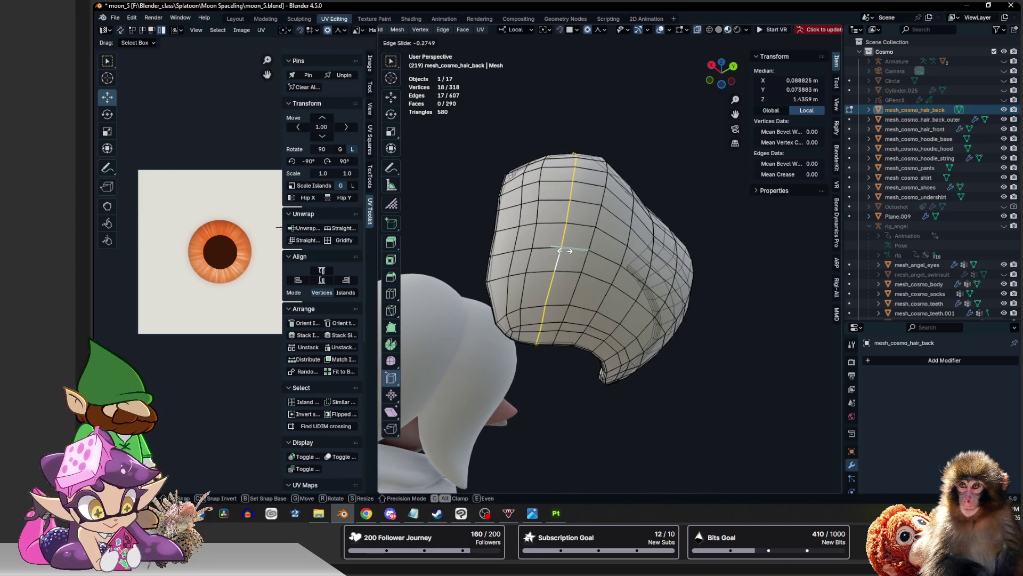
click(565, 250)
middle_drag(566, 252, 566, 264)
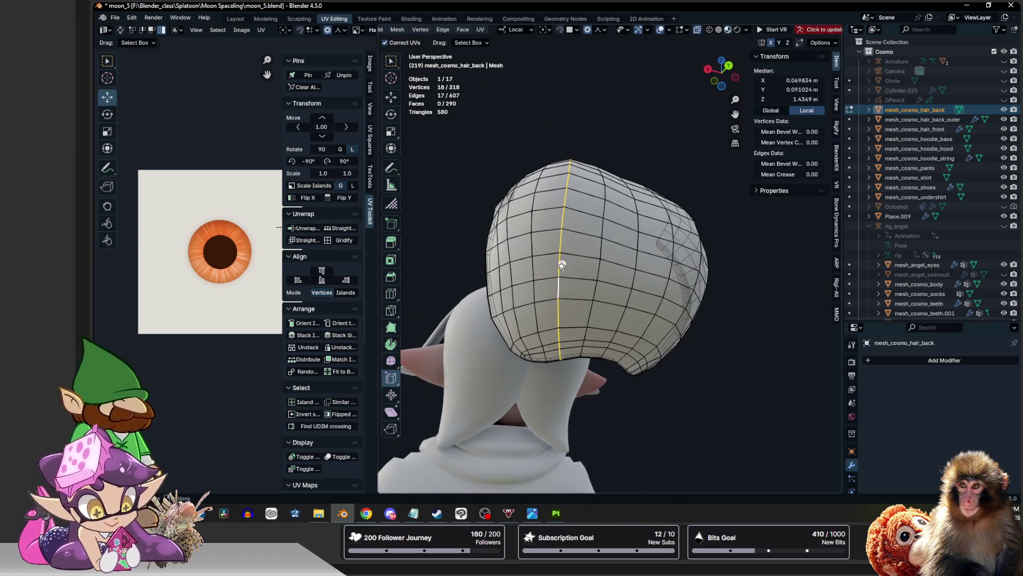
key(g)
key(g)
click(566, 265)
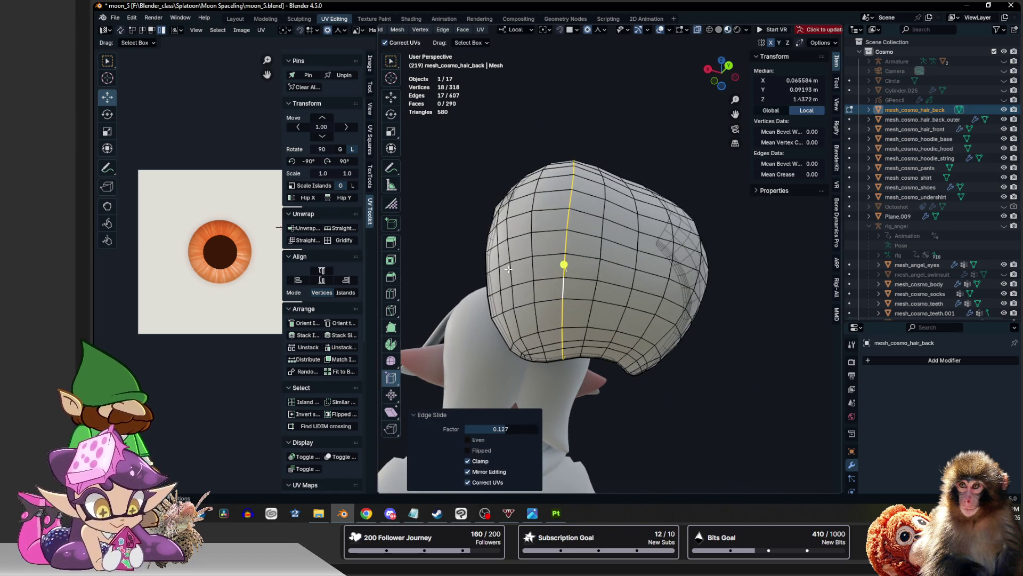
middle_drag(508, 270, 559, 262)
key(g)
key(g)
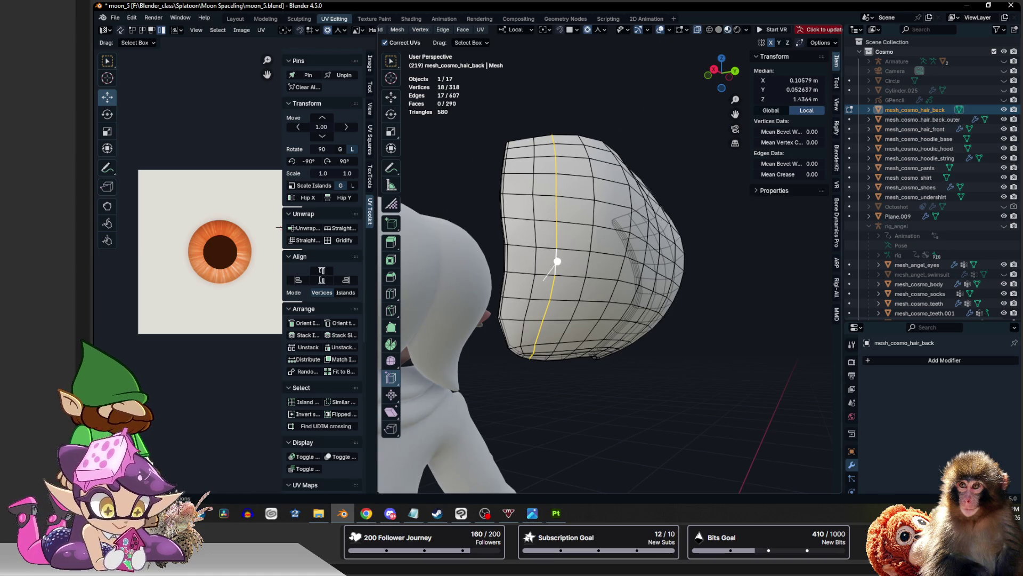
click(557, 260)
key(alt+a)
key(Tab)
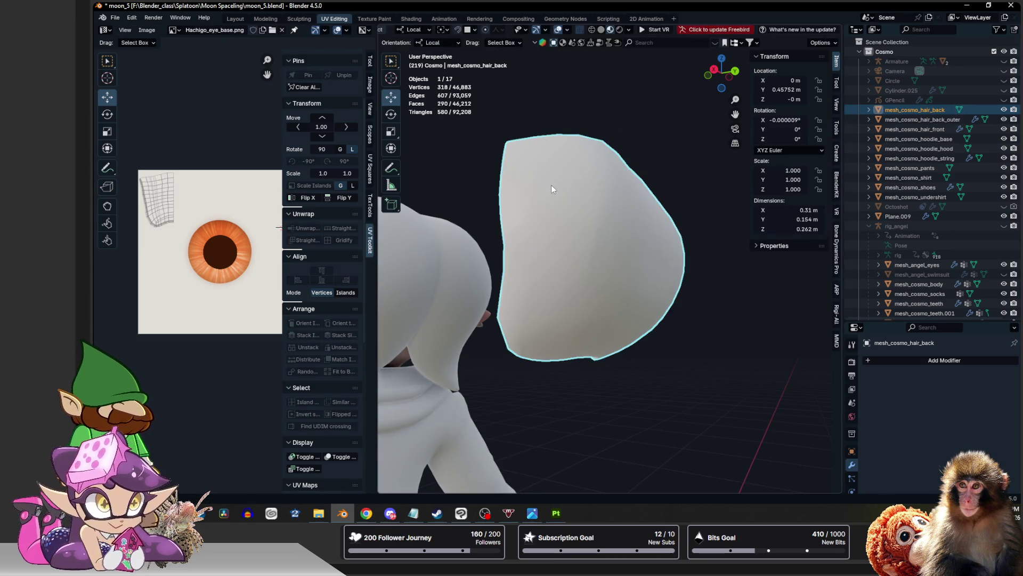
Set the back hair's Location Y to 0 m so it sits on the head
middle_drag(551, 188, 543, 213)
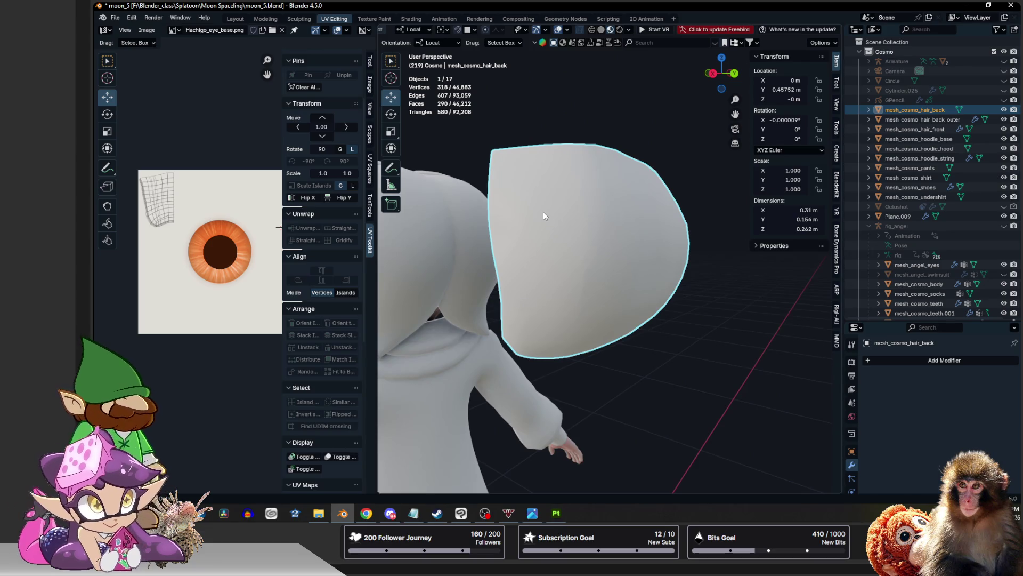
mouse_move(597, 226)
middle_down()
mouse_move(591, 274)
mouse_move(647, 251)
middle_up()
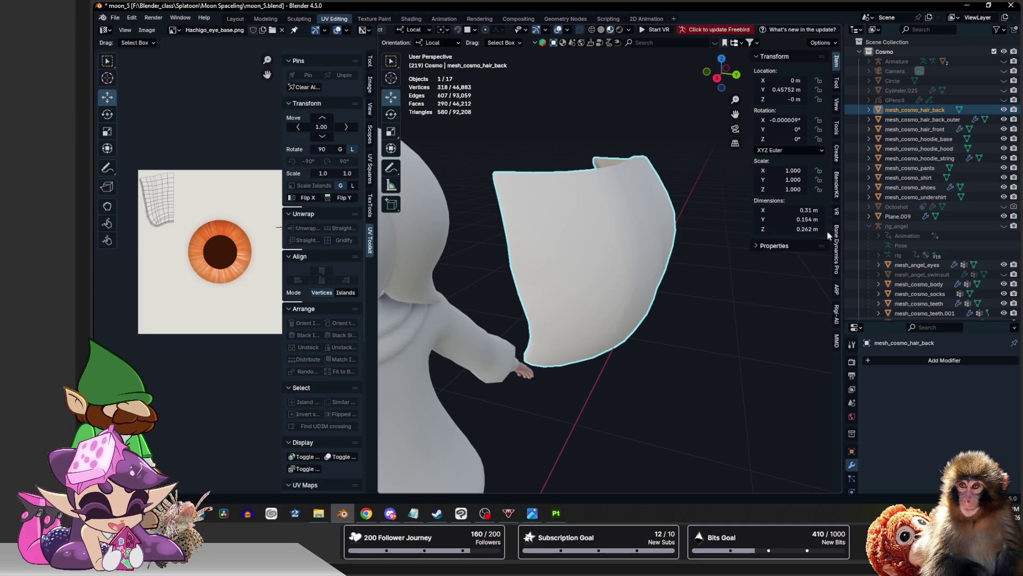
click(789, 89)
text(0)
key(Return)
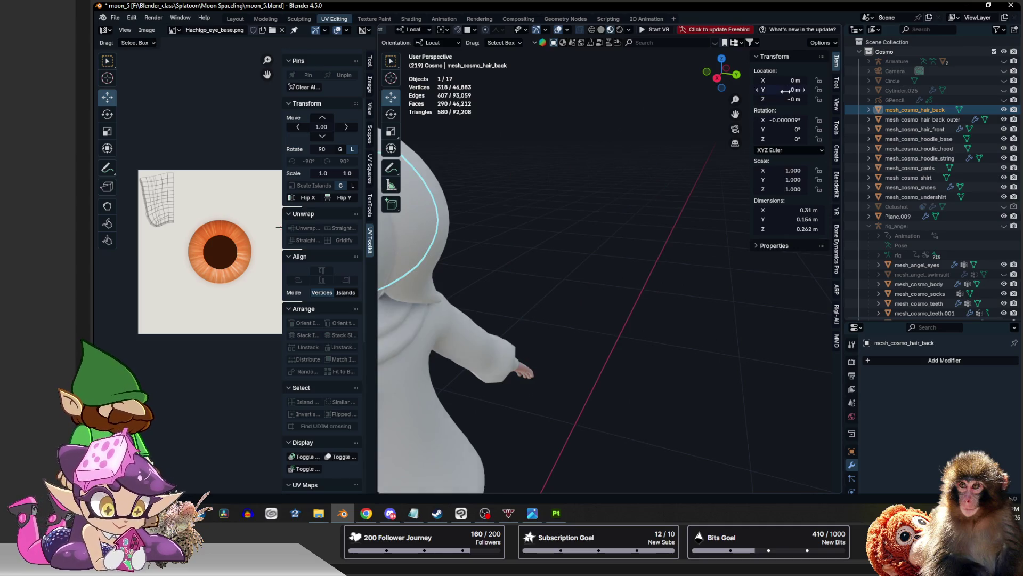
mouse_move(512, 265)
middle_down()
mouse_move(635, 303)
mouse_move(595, 247)
mouse_move(646, 221)
middle_up()
Select the front, back and outer-back hair meshes together and enter Edit Mode on all three
click(602, 254)
shift+click(620, 250)
shift+click(629, 301)
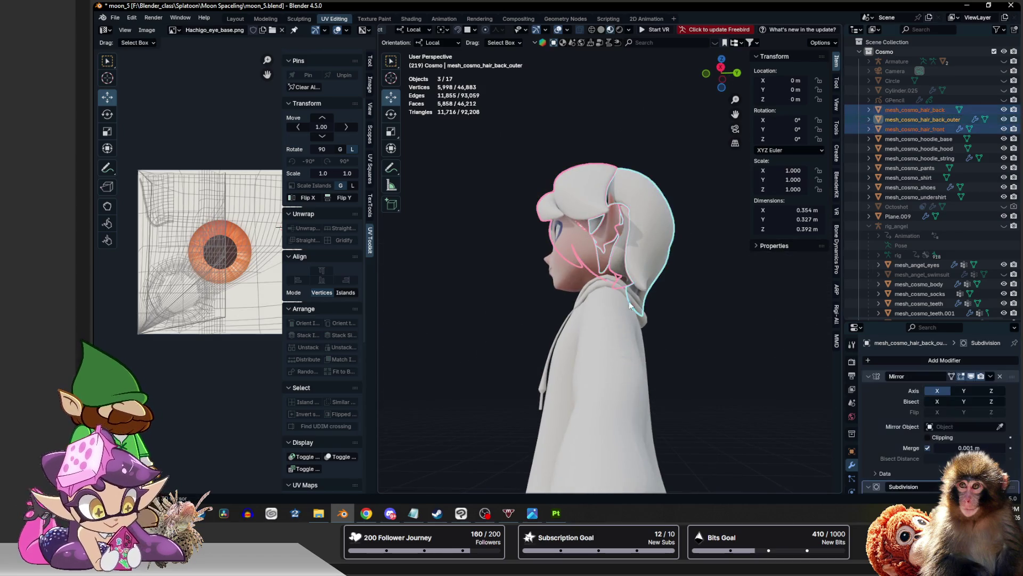
middle_drag(629, 302, 608, 266)
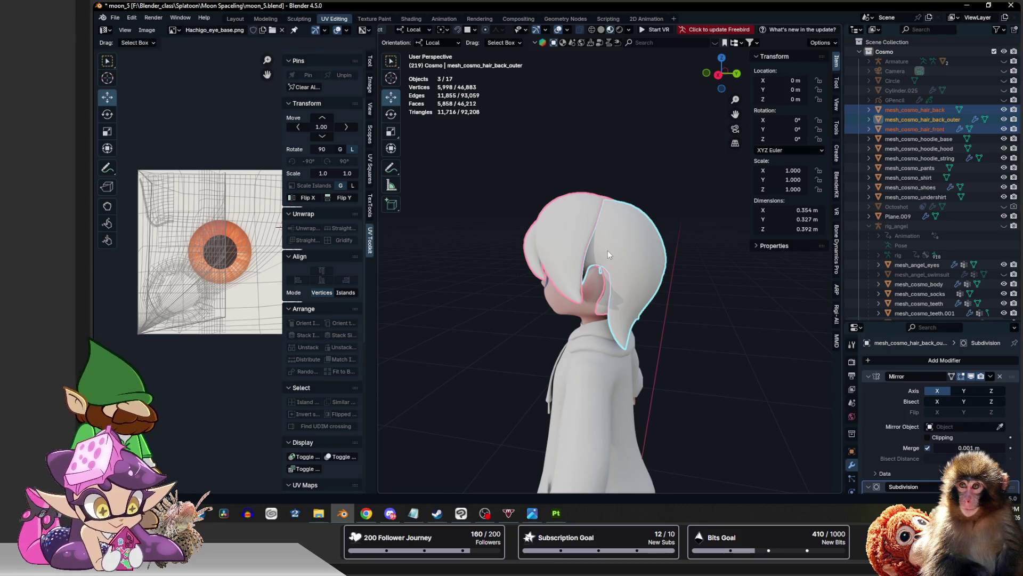
click(116, 18)
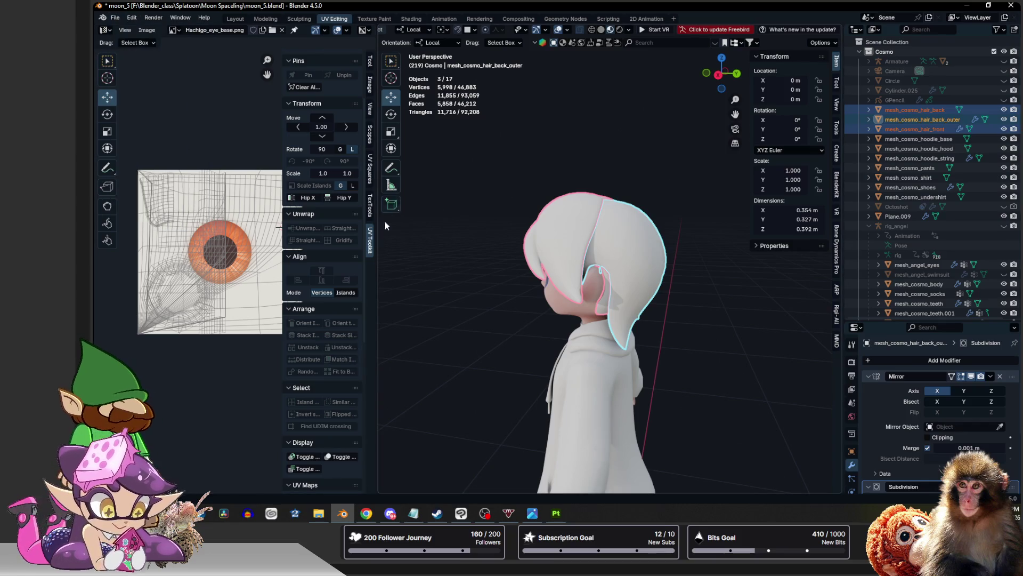
key(Tab)
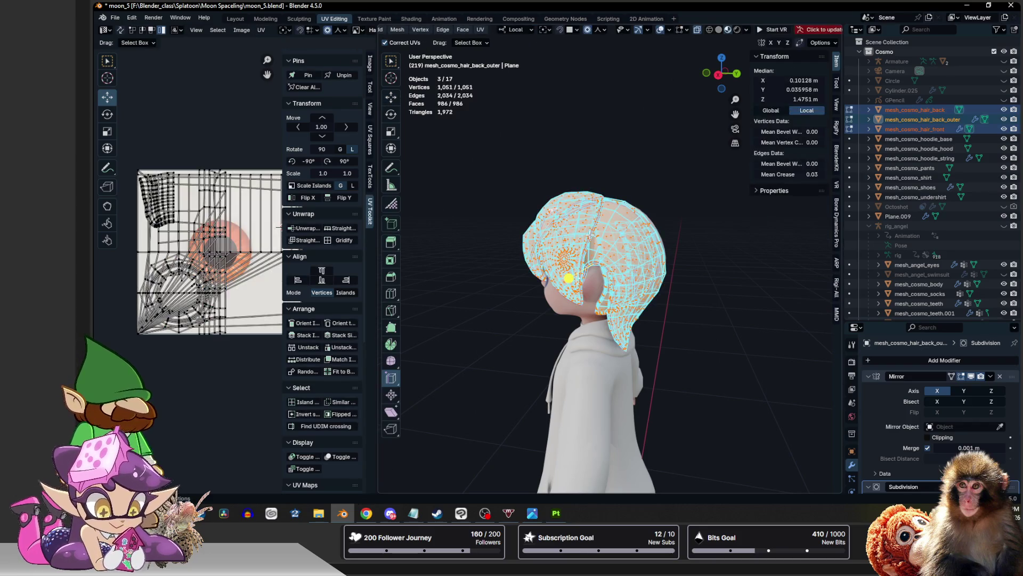
Select all UVs, widen the UV Editor, Unwrap the three hair meshes and return to Object Mode
key(a)
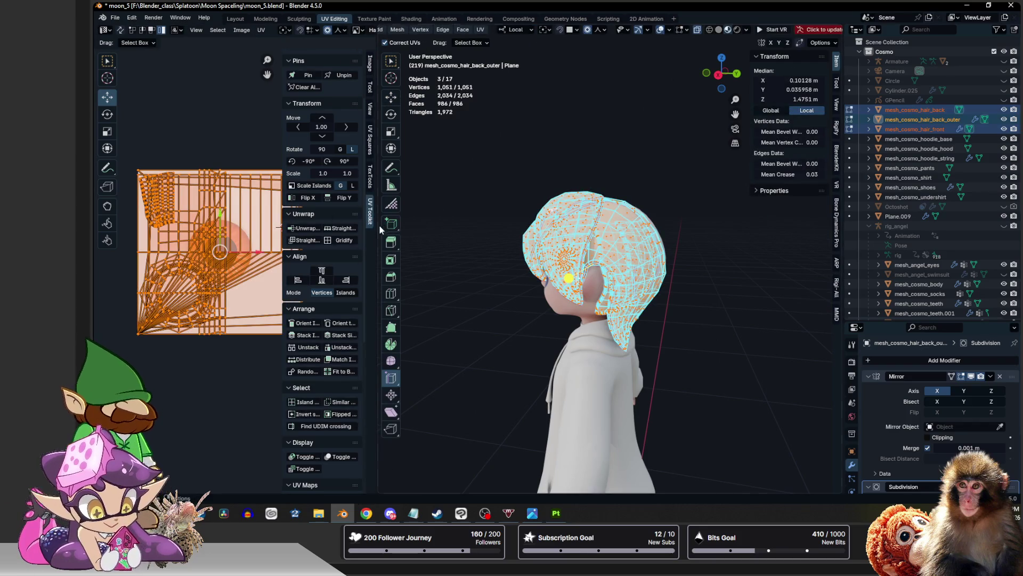
drag(378, 225, 390, 228)
drag(472, 232, 649, 232)
scroll(367, 256, up, 1)
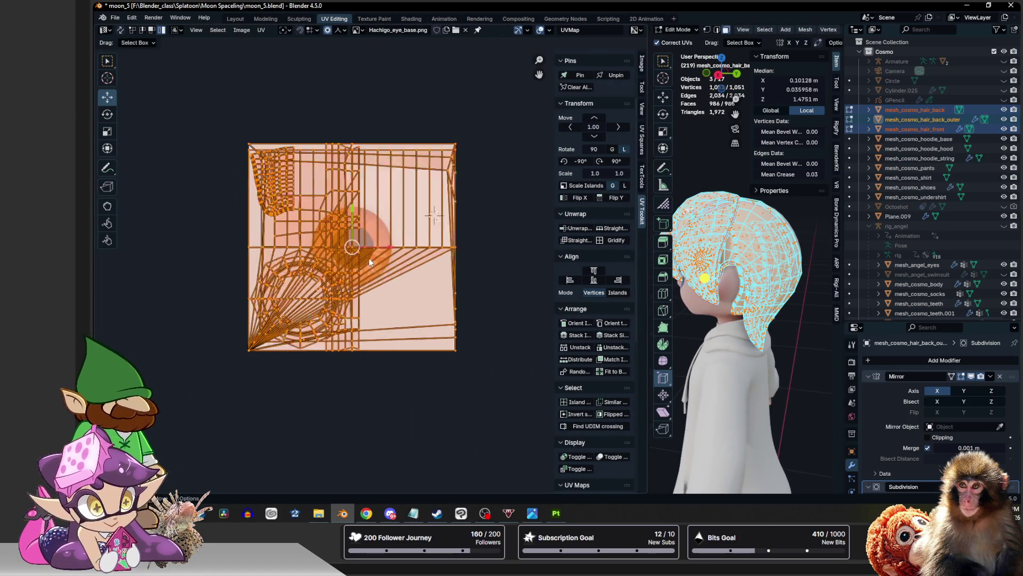
scroll(367, 256, up, 1)
key(u)
click(341, 239)
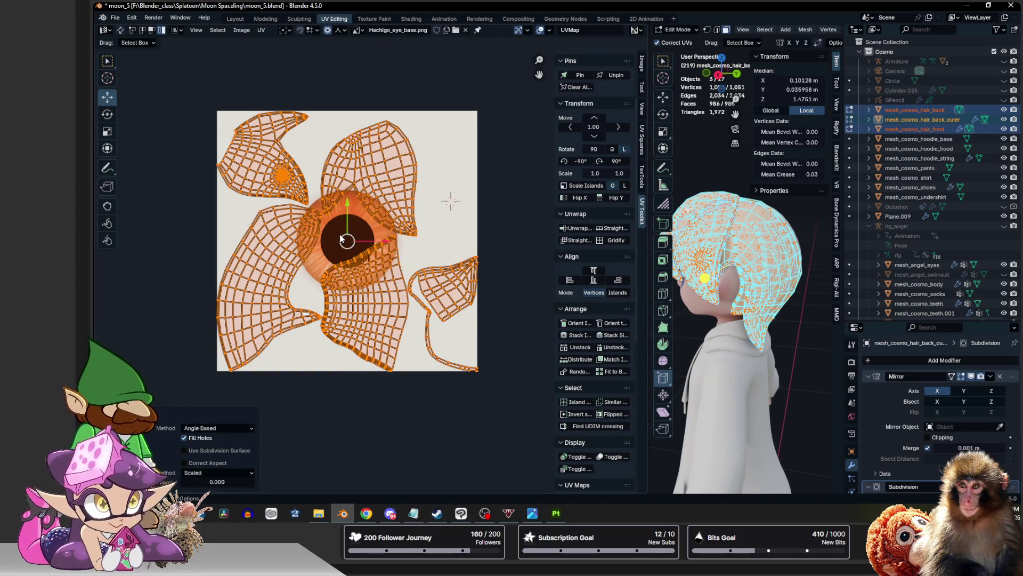
key(Tab)
click(710, 216)
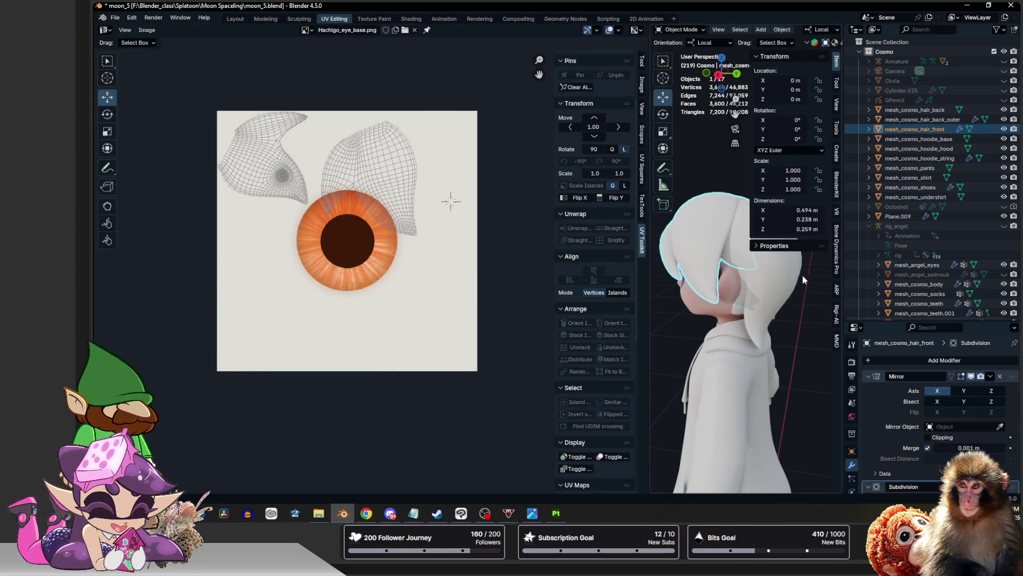
Apply the Mirror modifier on the front hair and then on the outer back hair
click(992, 376)
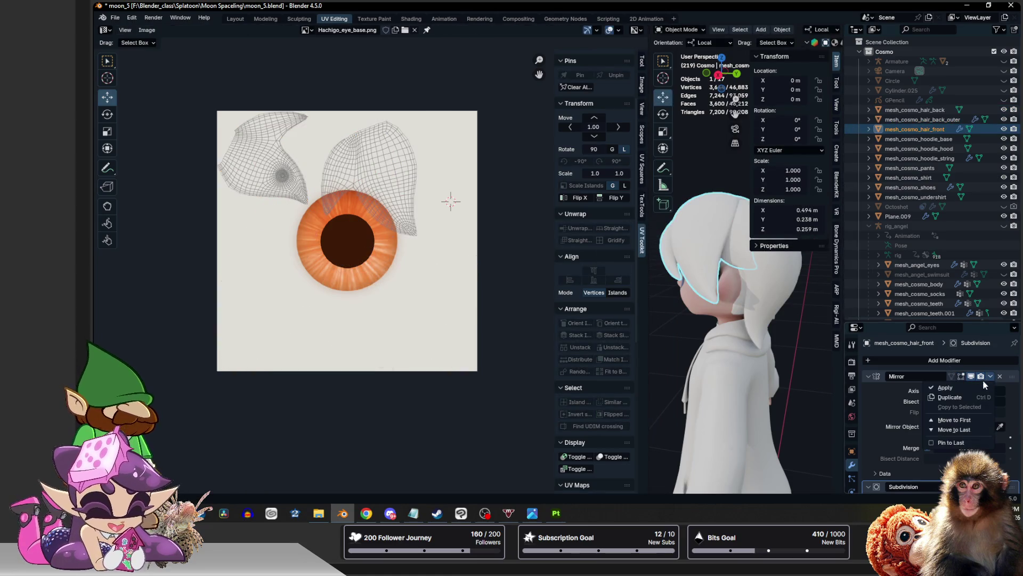
click(977, 387)
mouse_move(709, 273)
middle_down()
mouse_move(763, 296)
mouse_move(728, 261)
middle_up()
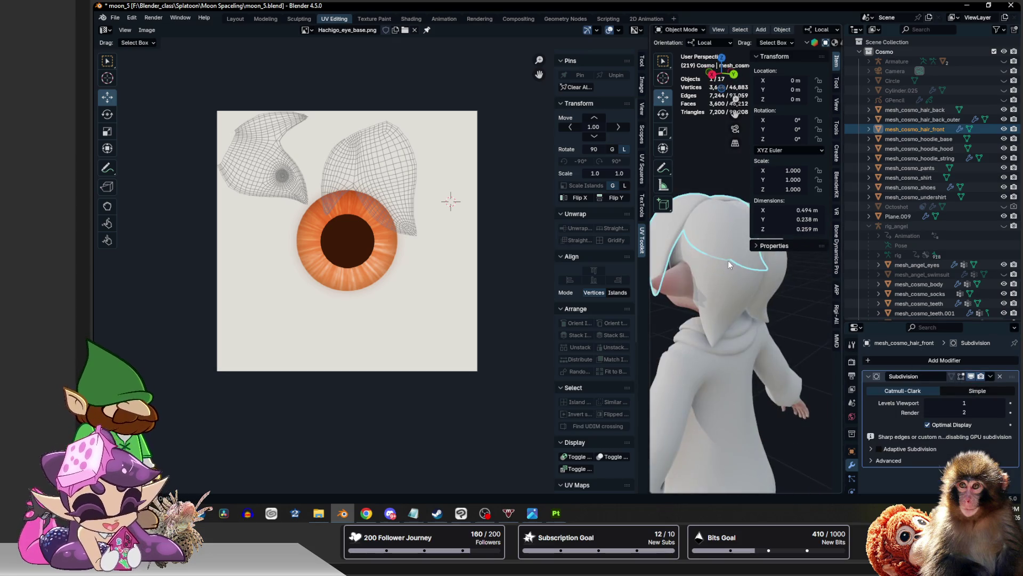
click(727, 275)
click(990, 375)
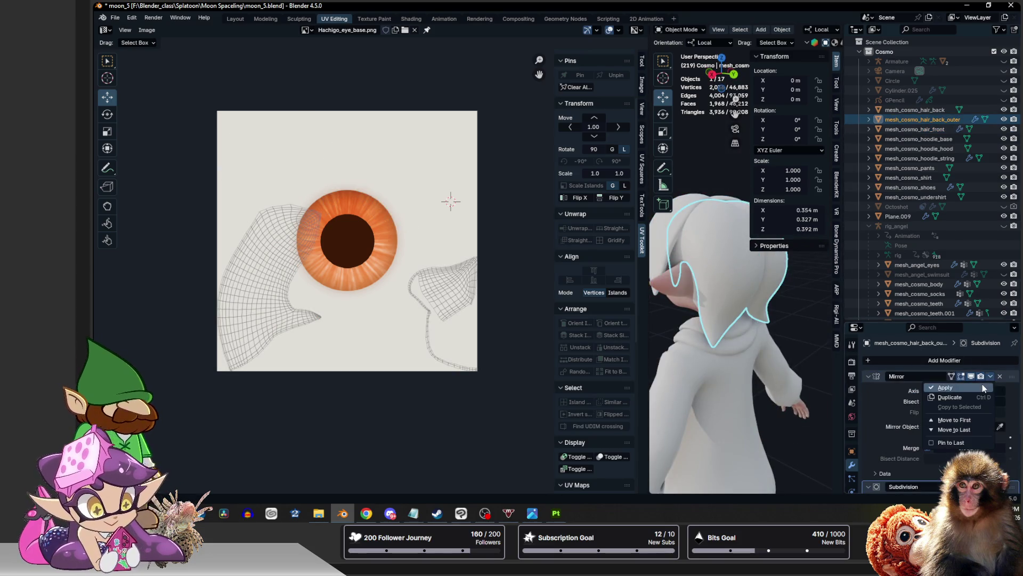
click(983, 386)
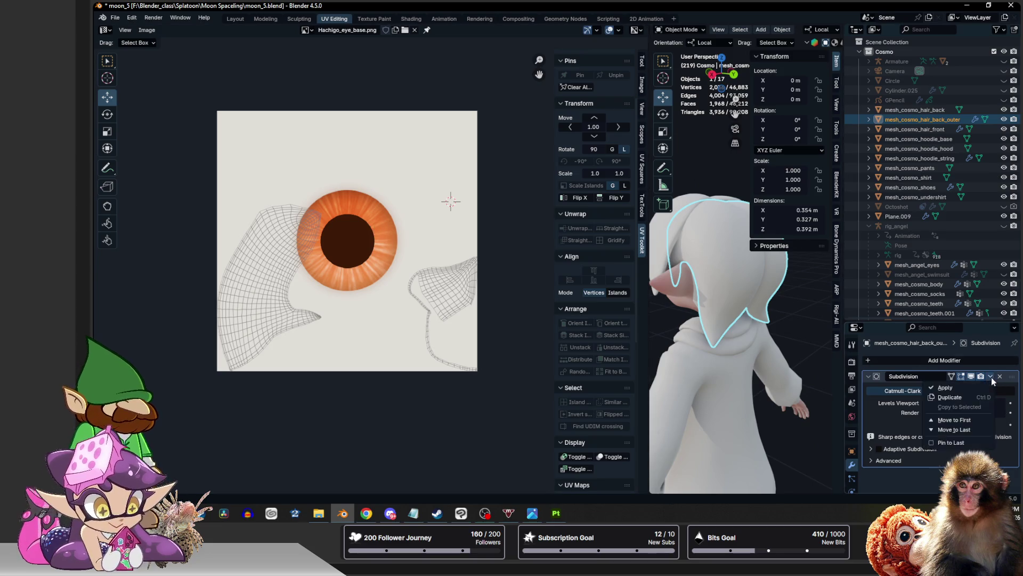
Remove the Subdivision modifier from the front hair, then enter Edit Mode on the outer back hair
click(658, 236)
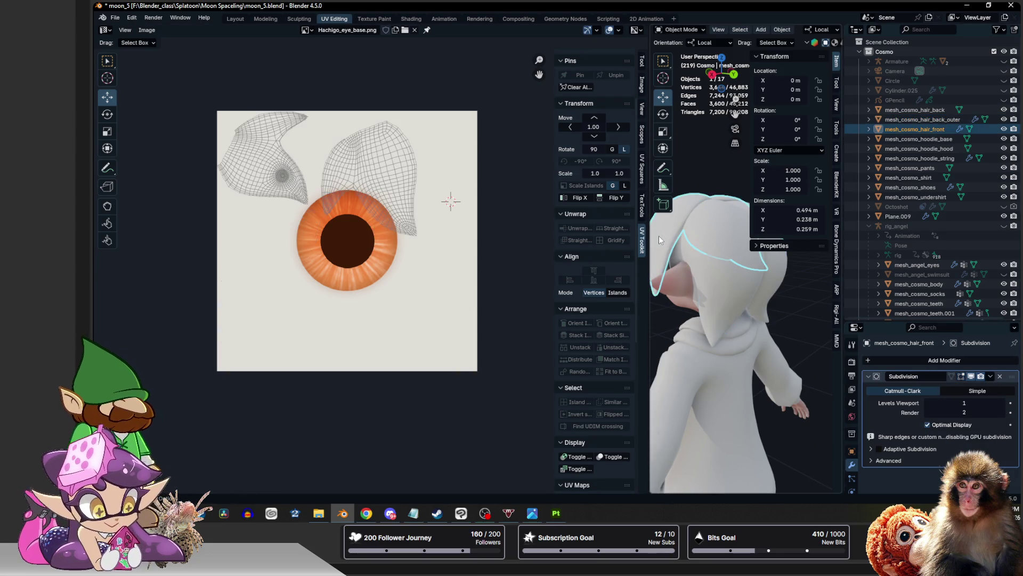
click(1000, 376)
mouse_move(725, 400)
middle_down()
mouse_move(837, 405)
mouse_move(748, 357)
middle_up()
scroll(749, 334, up, 2)
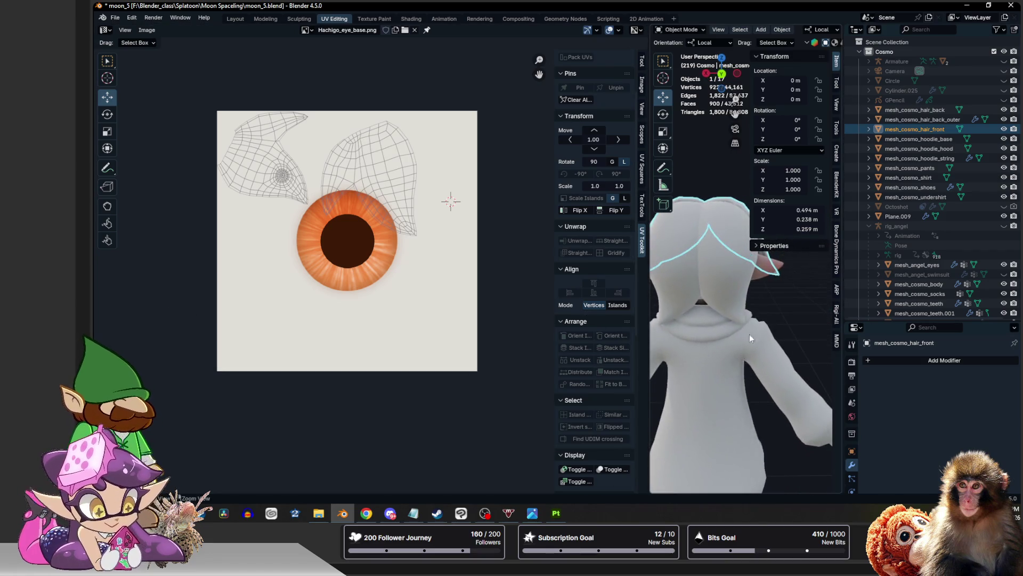
click(712, 256)
key(Tab)
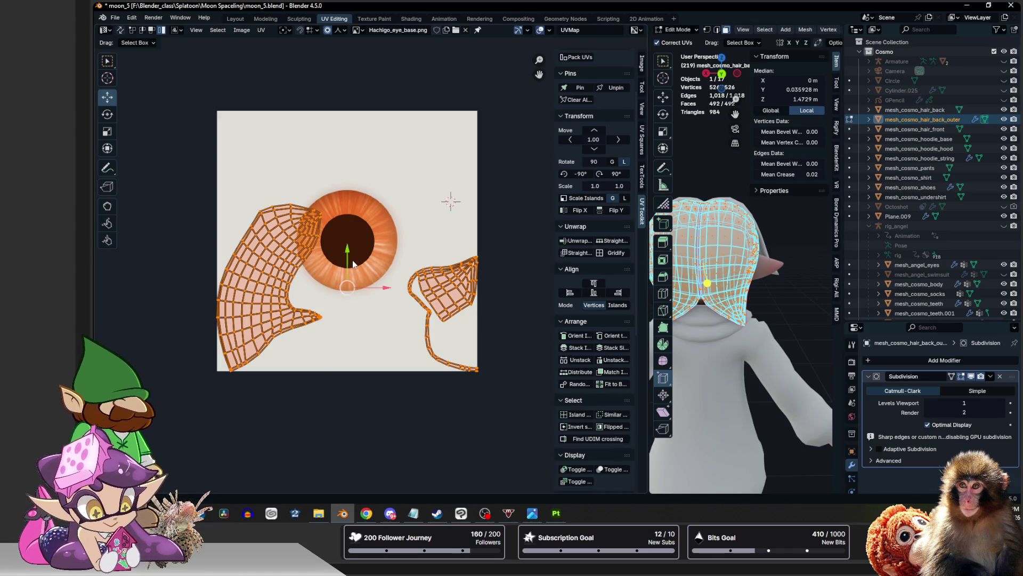
Unwrap the outer back hair's UVs, then unwrap the front hair's UVs the same way
key(u)
click(353, 260)
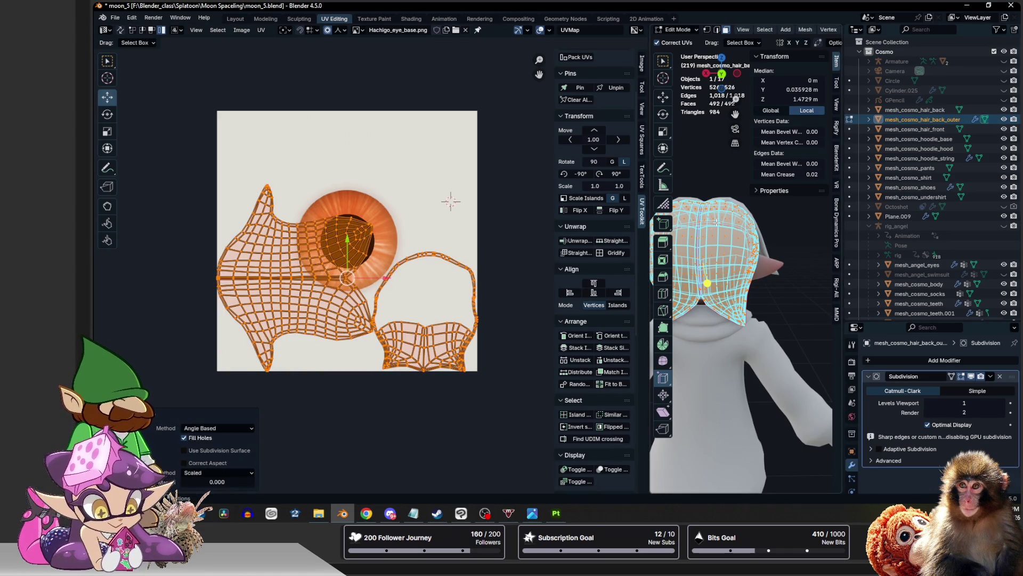
scroll(716, 221, down, 3)
middle_drag(716, 220, 740, 221)
key(Tab)
click(741, 222)
key(Tab)
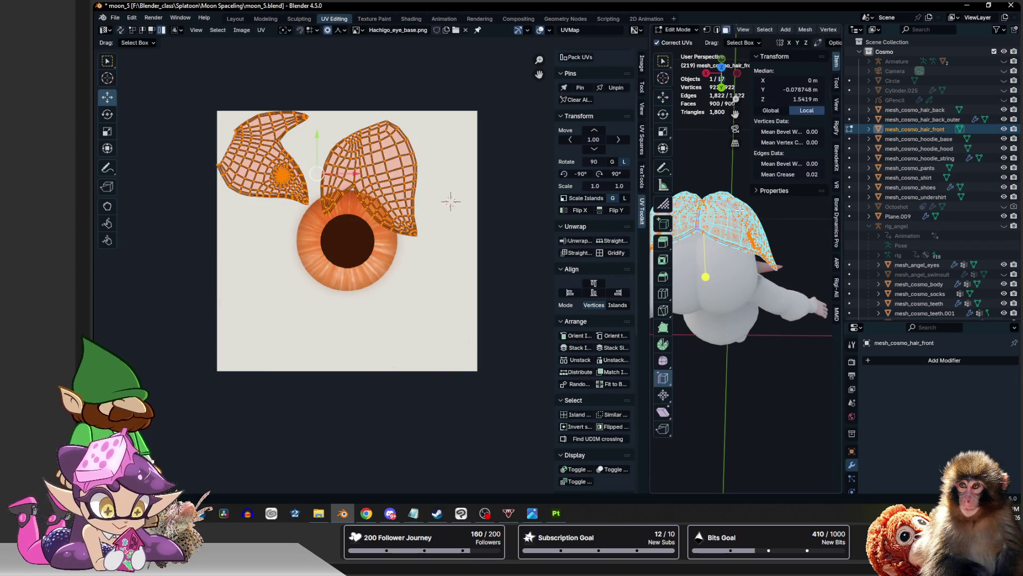
key(u)
click(358, 181)
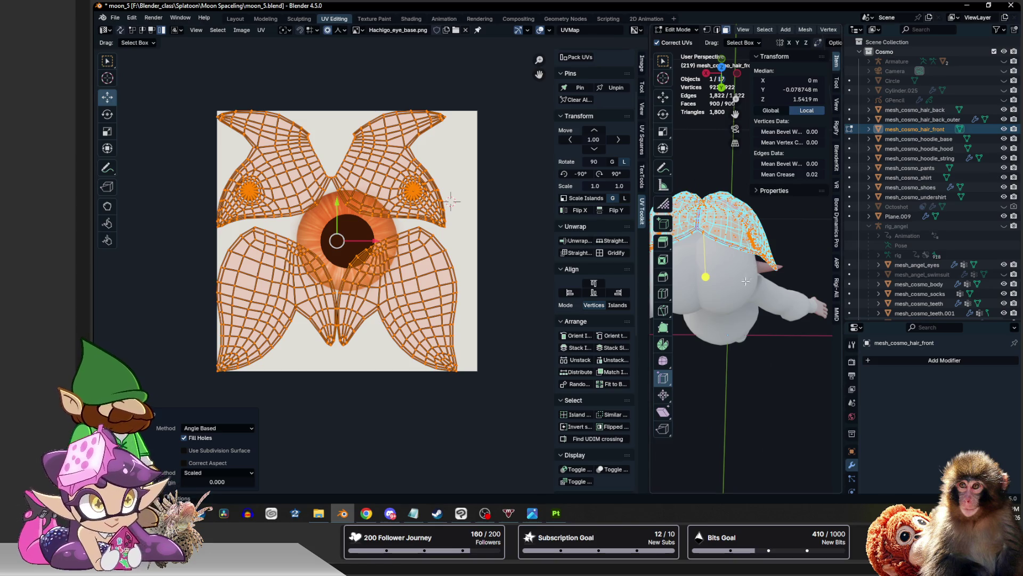
key(Tab)
Unwrap the back hair mesh's UVs and leave Edit Mode
mouse_move(744, 304)
middle_down()
mouse_move(725, 306)
mouse_move(741, 304)
middle_up()
scroll(726, 309, up, 2)
click(726, 272)
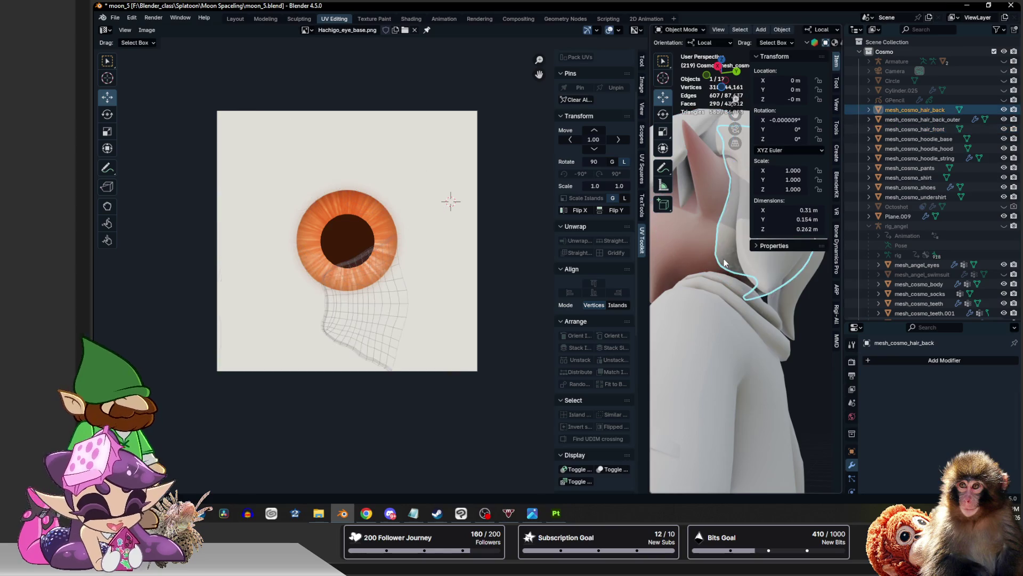
key(Tab)
key(u)
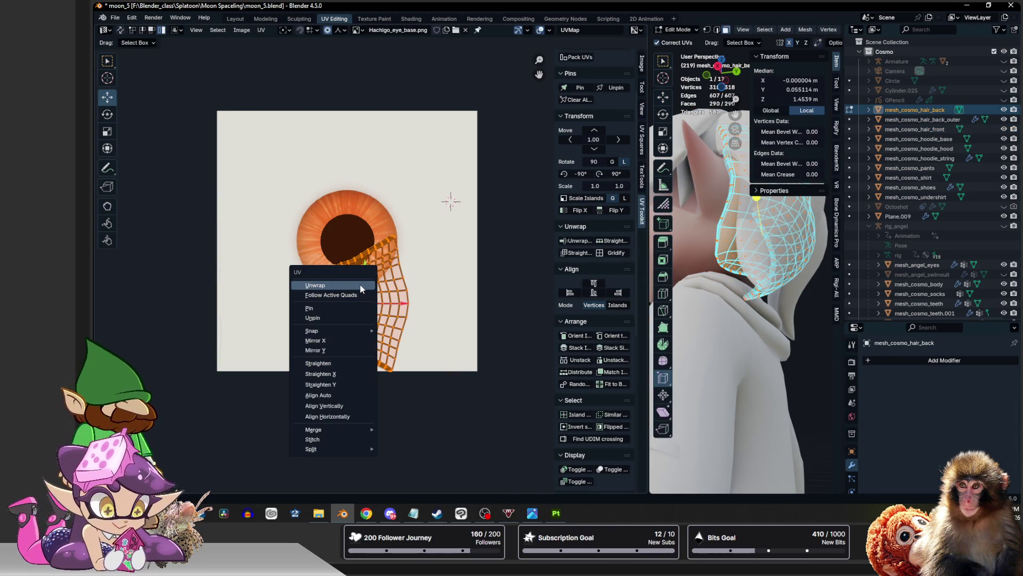
click(361, 288)
scroll(377, 276, down, 3)
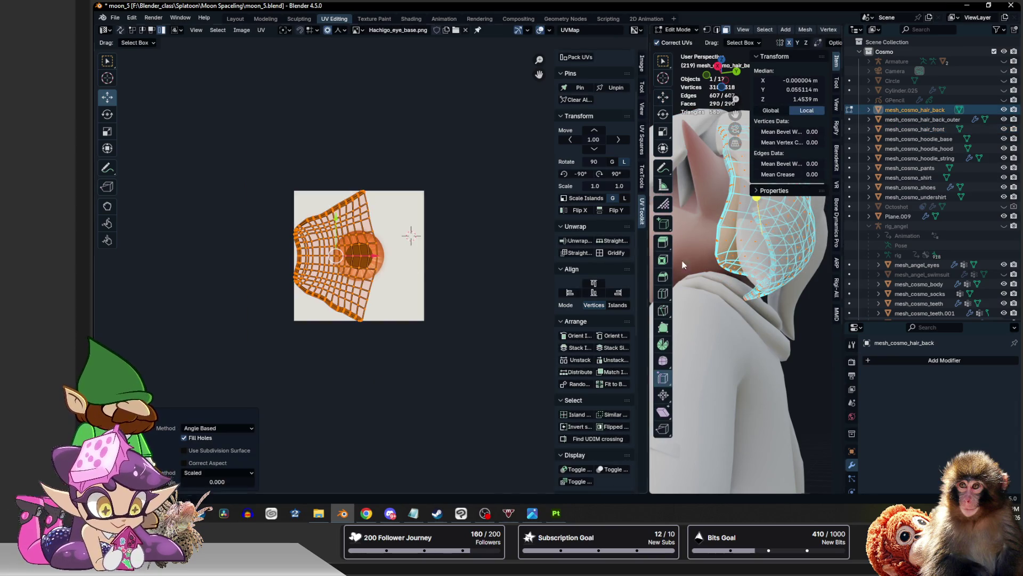
key(Tab)
Select all three hair meshes and unwrap them together onto one shared UV map
shift+click(794, 254)
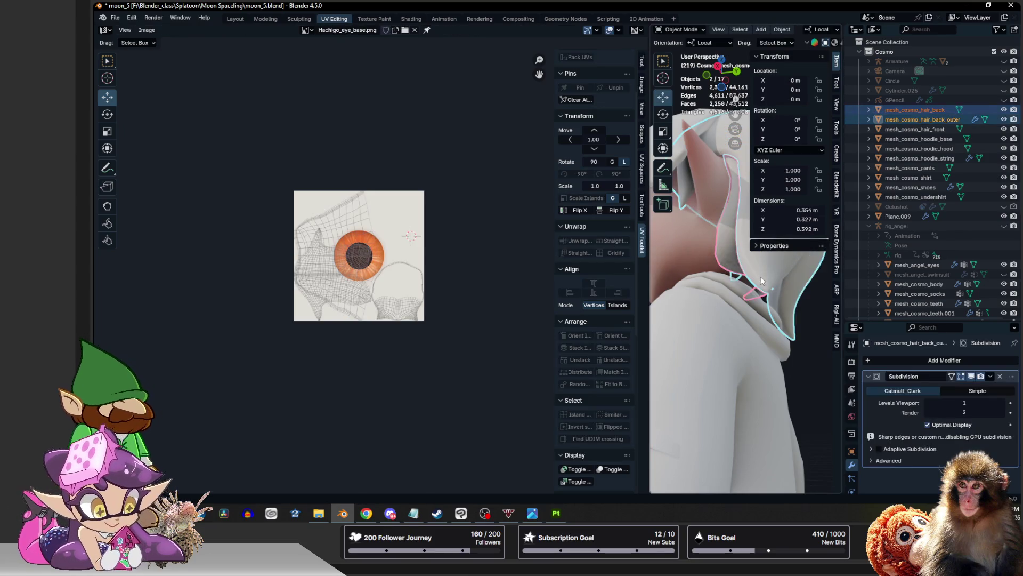
key(n)
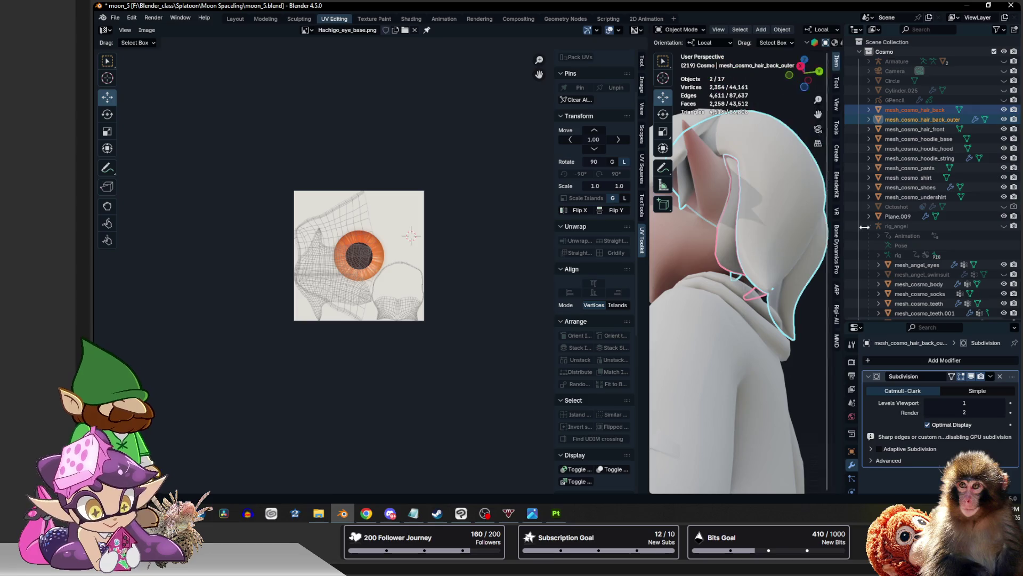
middle_drag(790, 228, 791, 285)
scroll(741, 242, down, 2)
shift+click(740, 243)
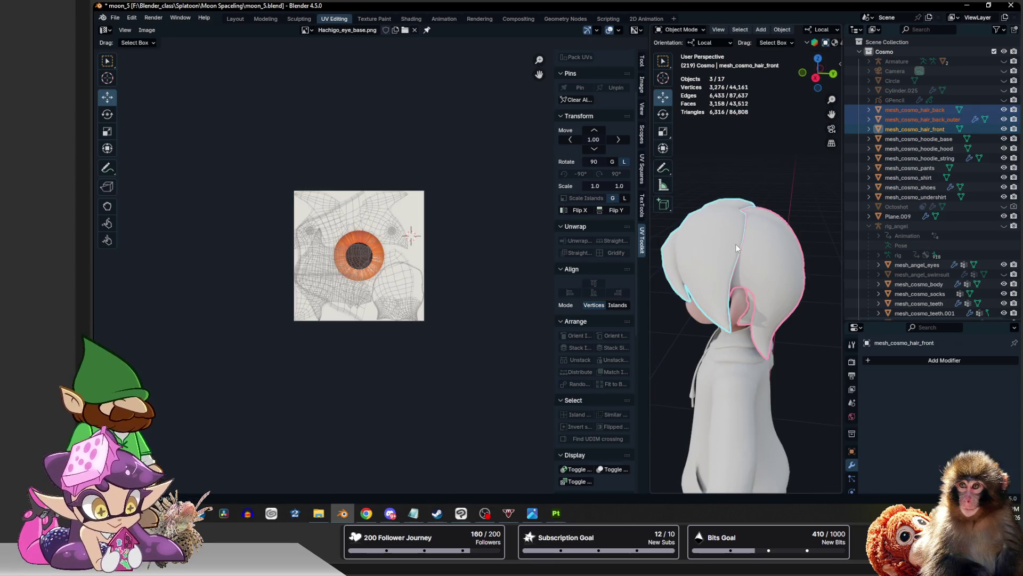
key(Tab)
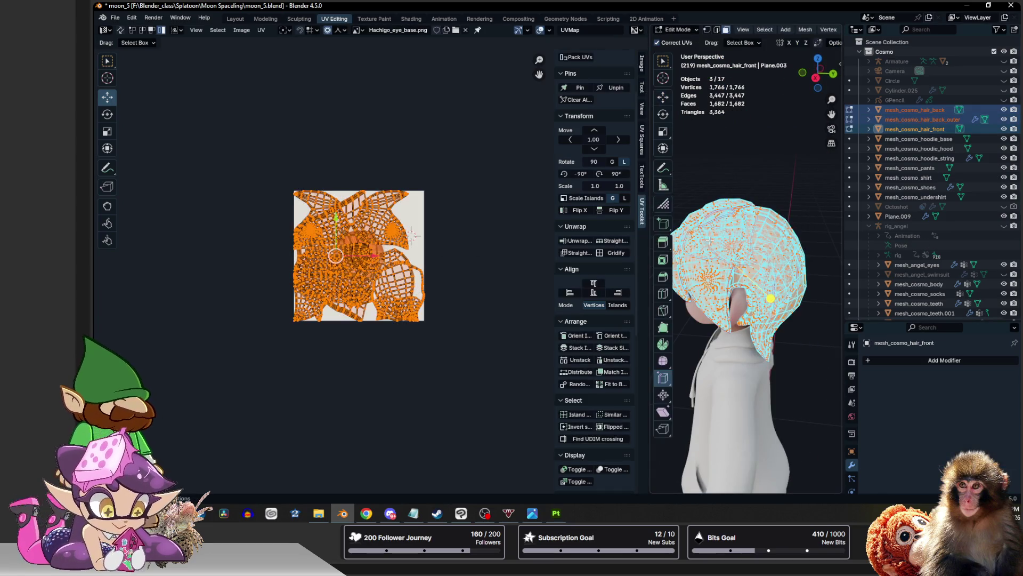
key(u)
click(402, 245)
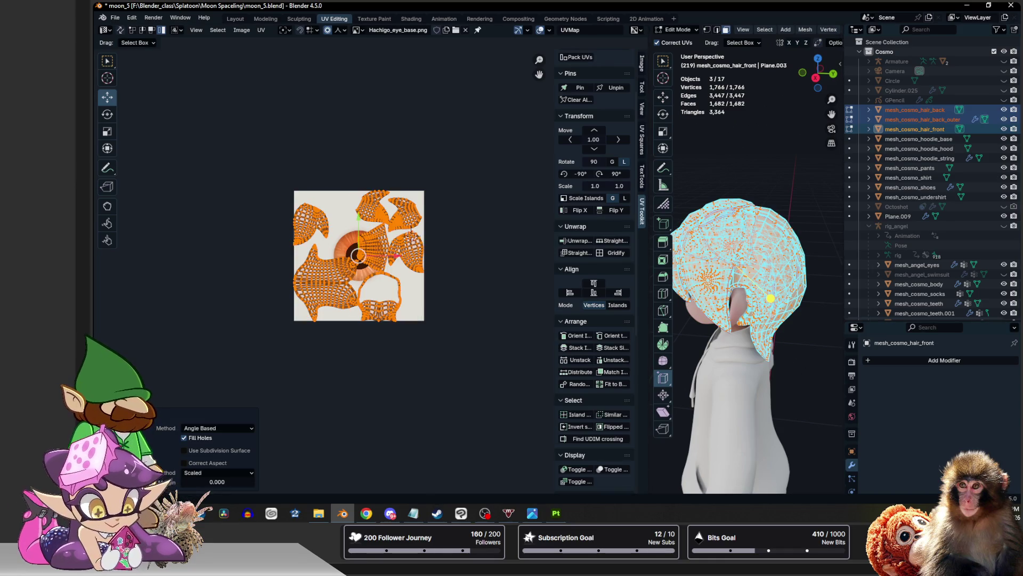
Return from the browser to Blender and select the hood-shaped island at the bottom of the UV map
key(alt+Tab)
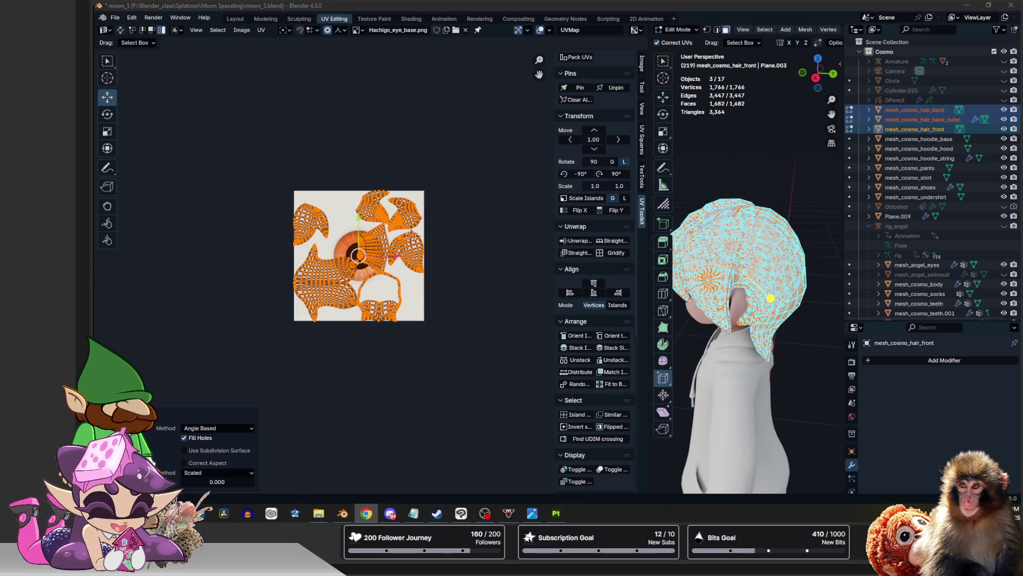
click(505, 4)
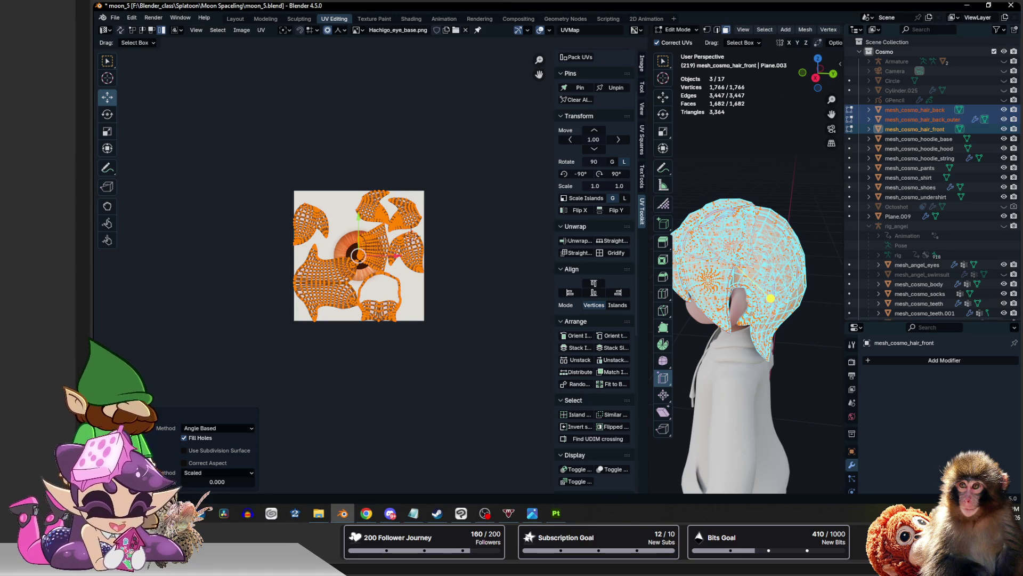
scroll(401, 227, up, 2)
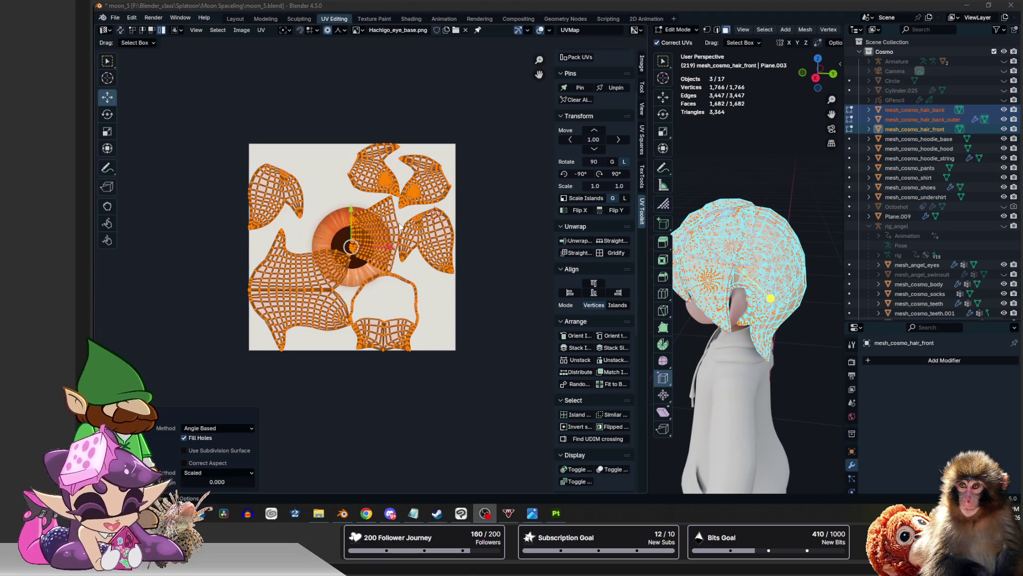
scroll(401, 227, up, 2)
scroll(402, 227, up, 1)
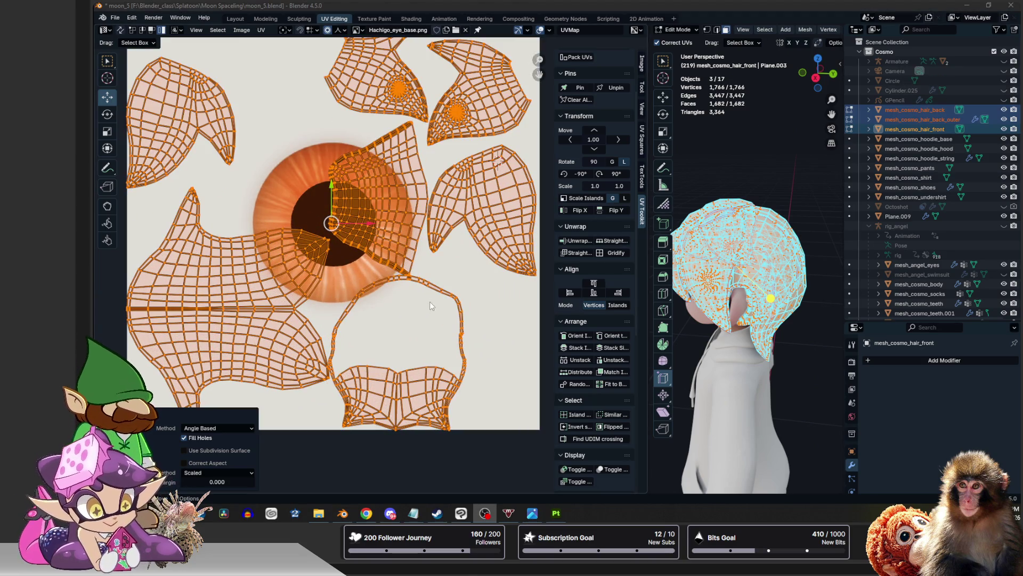
scroll(430, 301, up, 2)
scroll(408, 256, up, 1)
scroll(390, 213, up, 1)
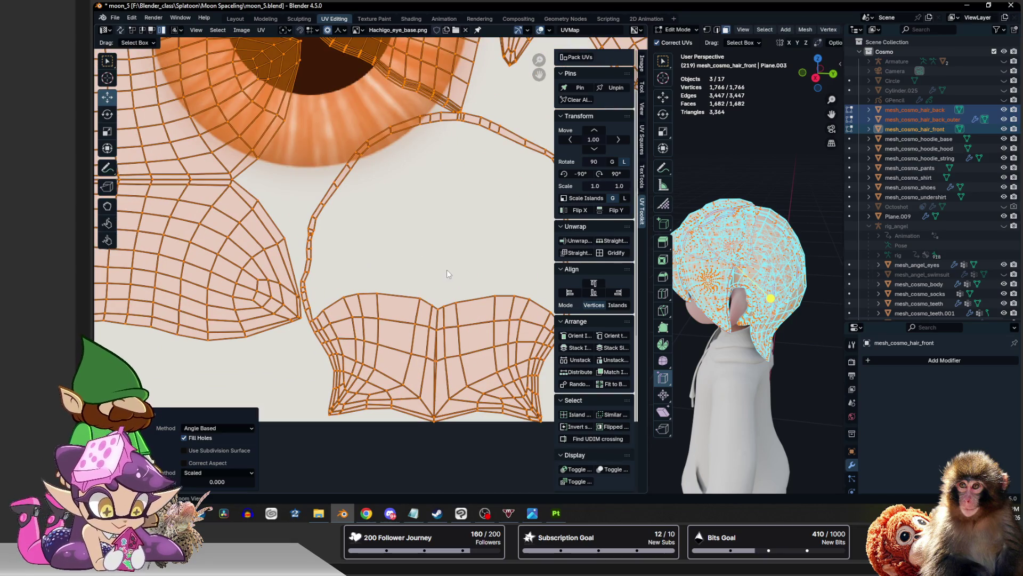
middle_drag(736, 335, 768, 335)
scroll(704, 260, up, 2)
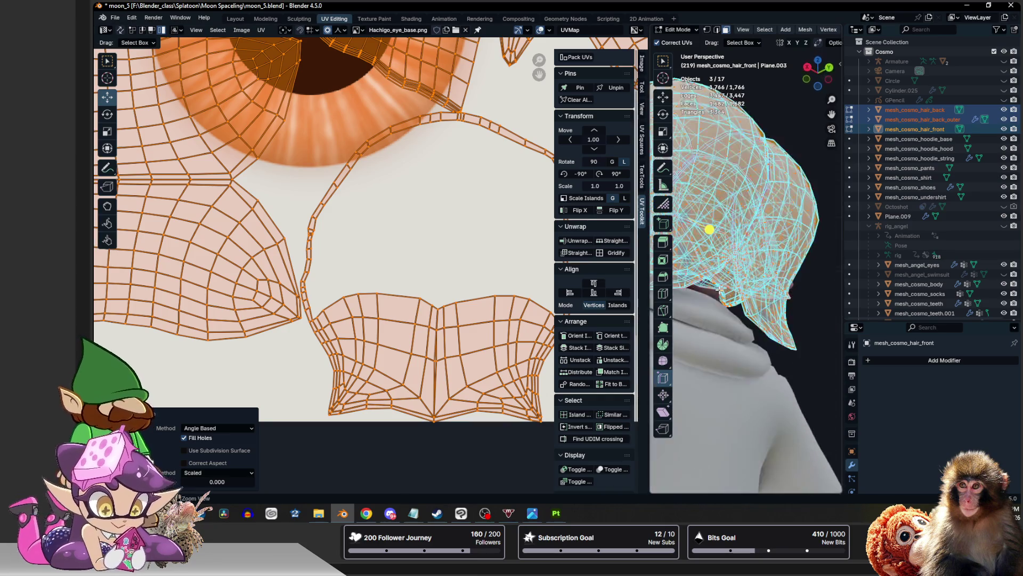
scroll(714, 275, up, 2)
scroll(723, 291, up, 2)
scroll(745, 323, up, 3)
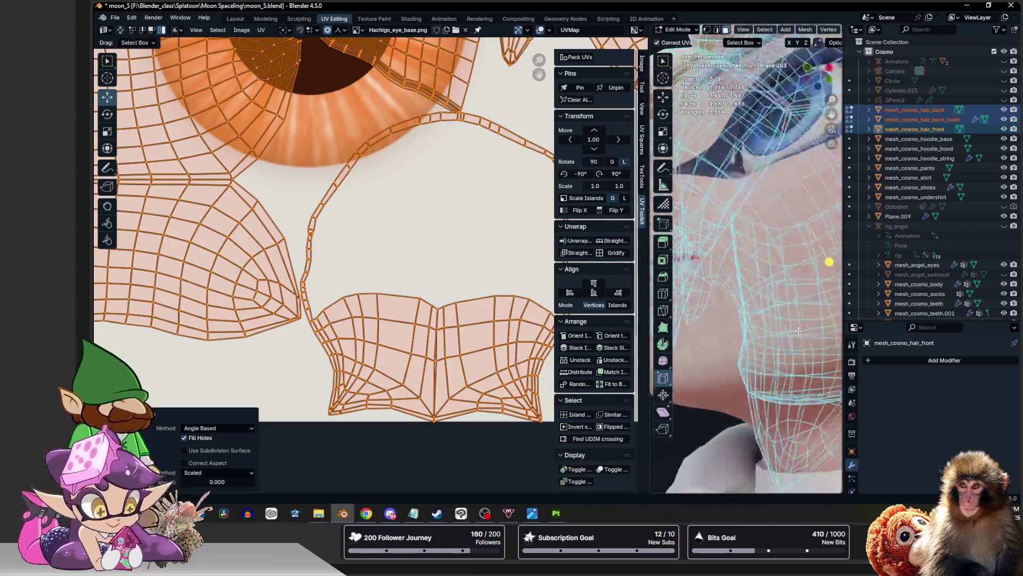
middle_drag(745, 323, 720, 303)
scroll(720, 304, up, 2)
scroll(399, 220, down, 2)
scroll(398, 220, up, 2)
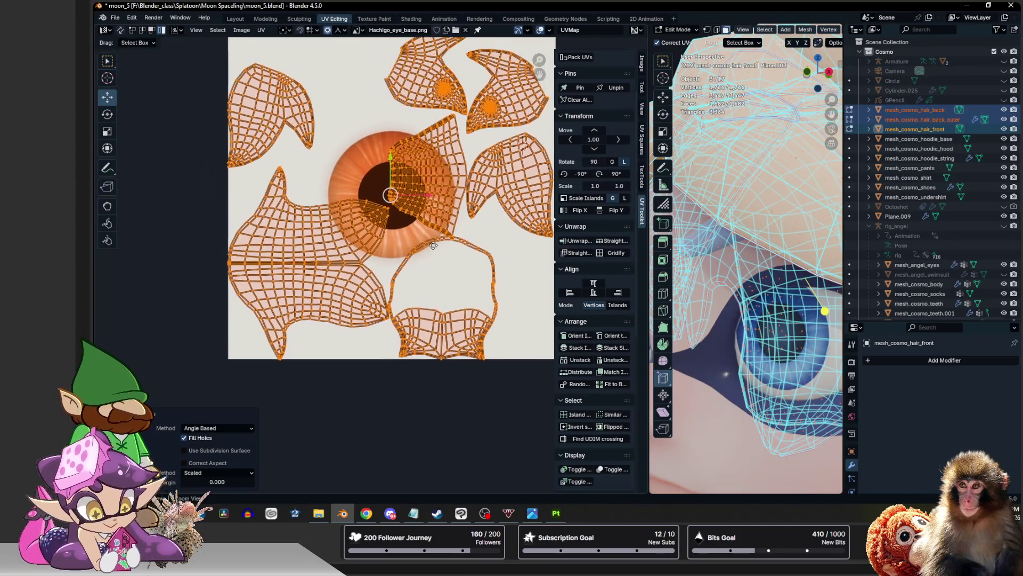
click(489, 340)
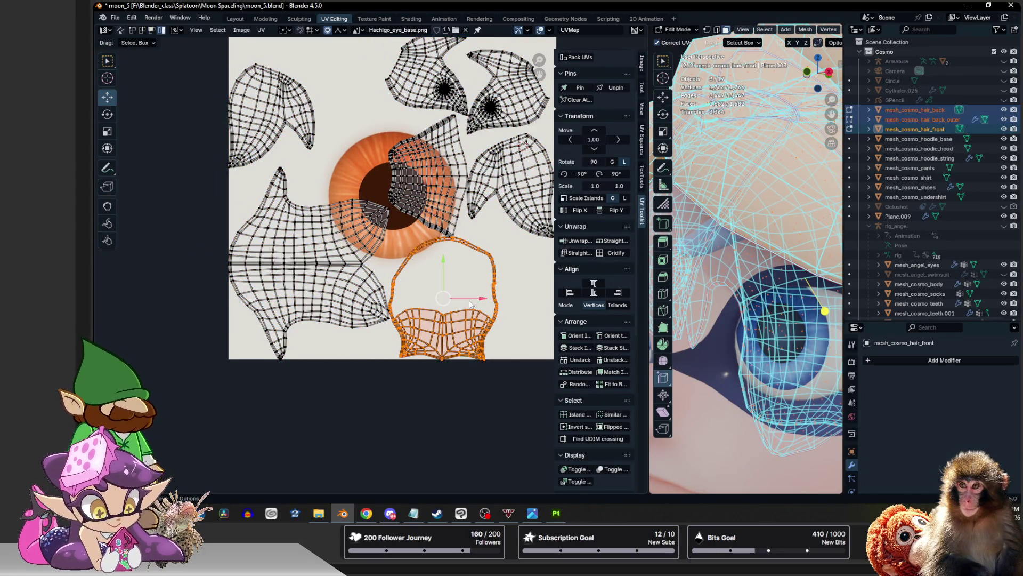
Rotate the large left UV island exactly 90° and move it to a new position
key(g)
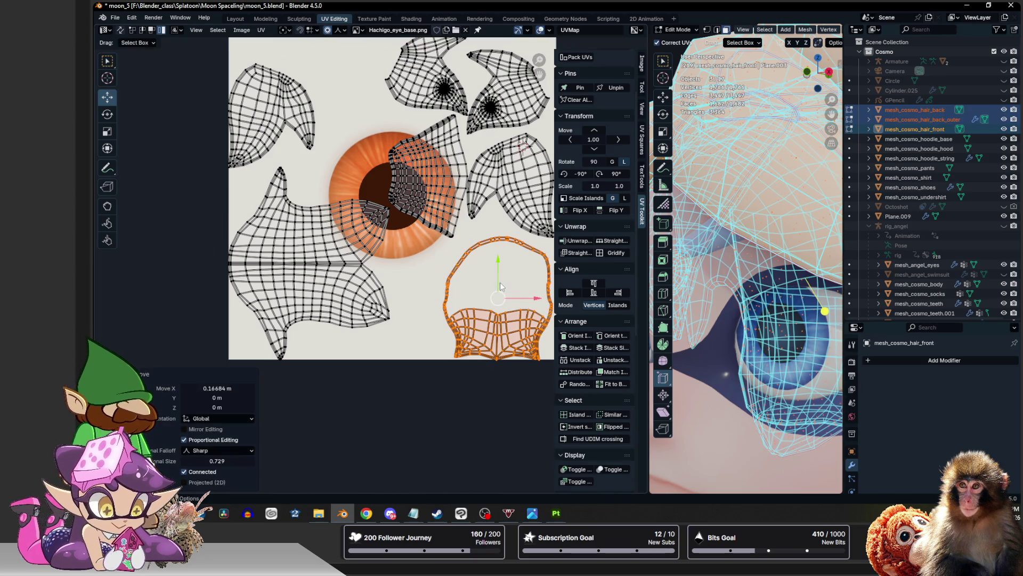
key(Escape)
click(328, 231)
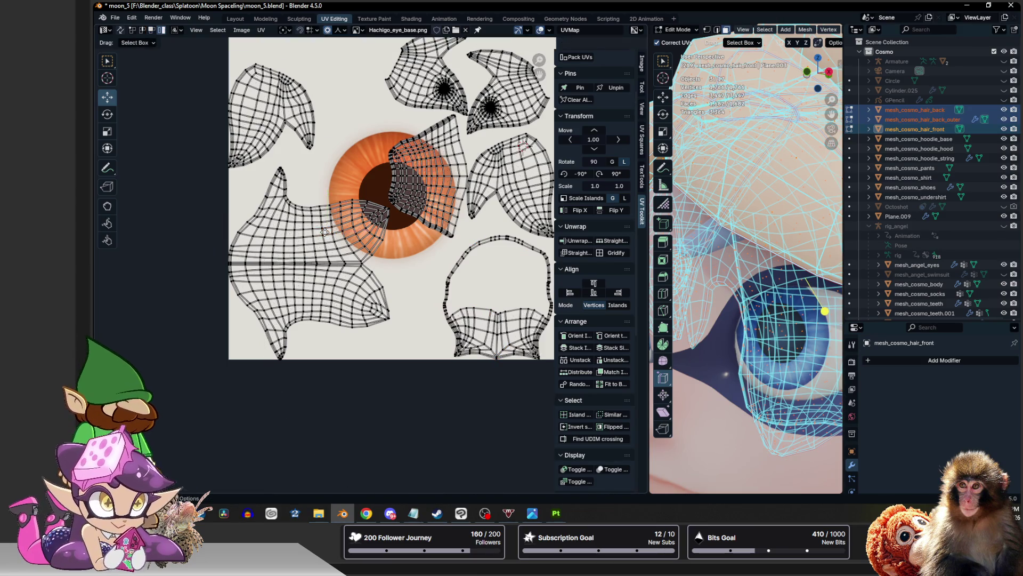
key(l)
key(r)
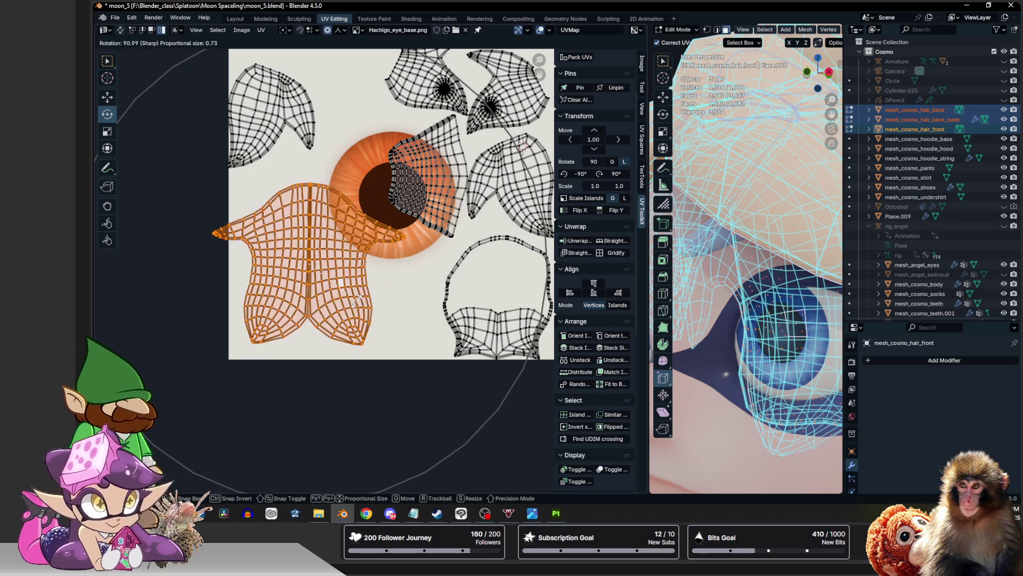
key(Return)
click(214, 397)
text(90)
key(Return)
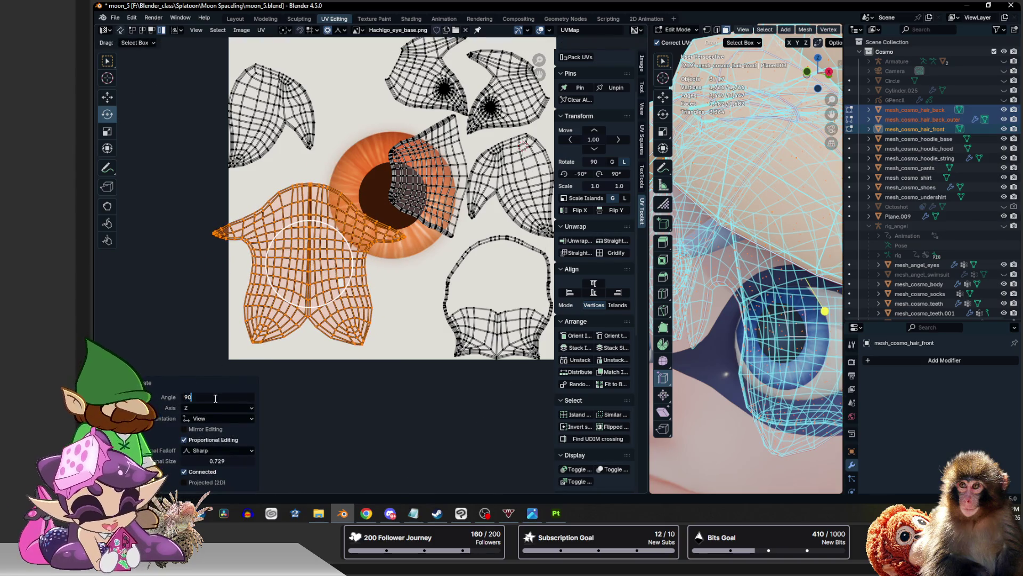
key(g)
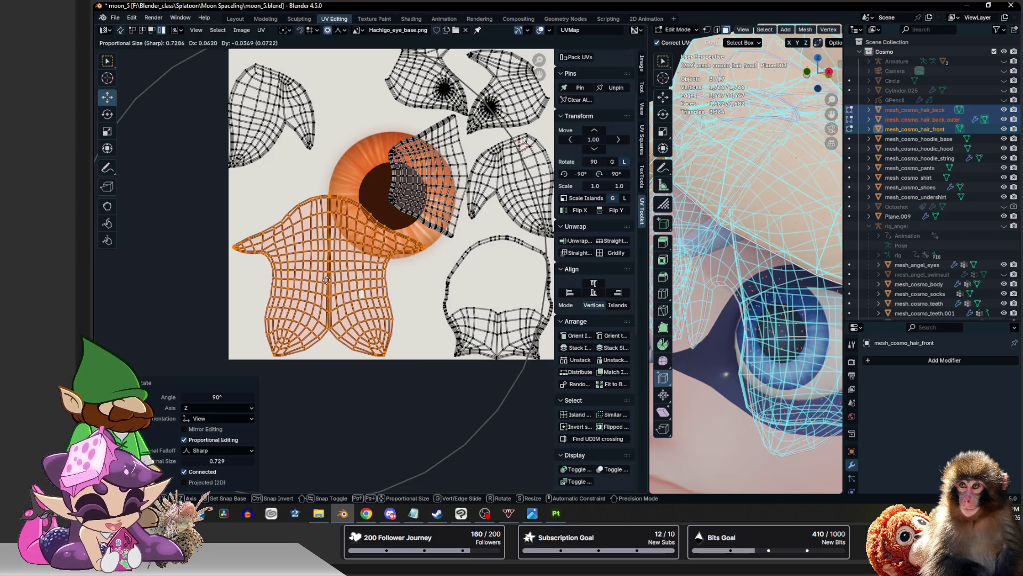
click(323, 281)
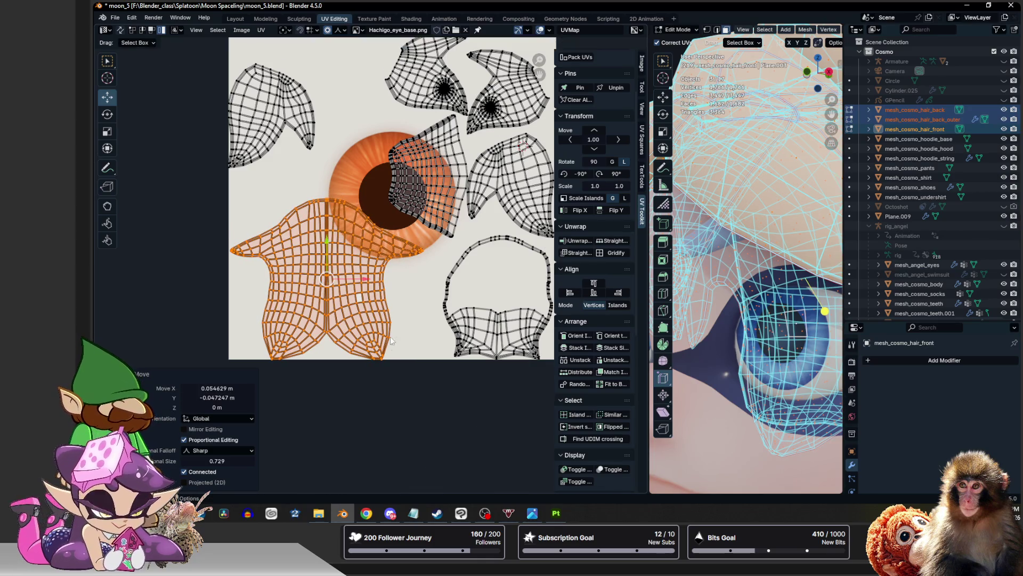
Move the right-hand UV island to a new spot in the layout
middle_drag(309, 242, 287, 315)
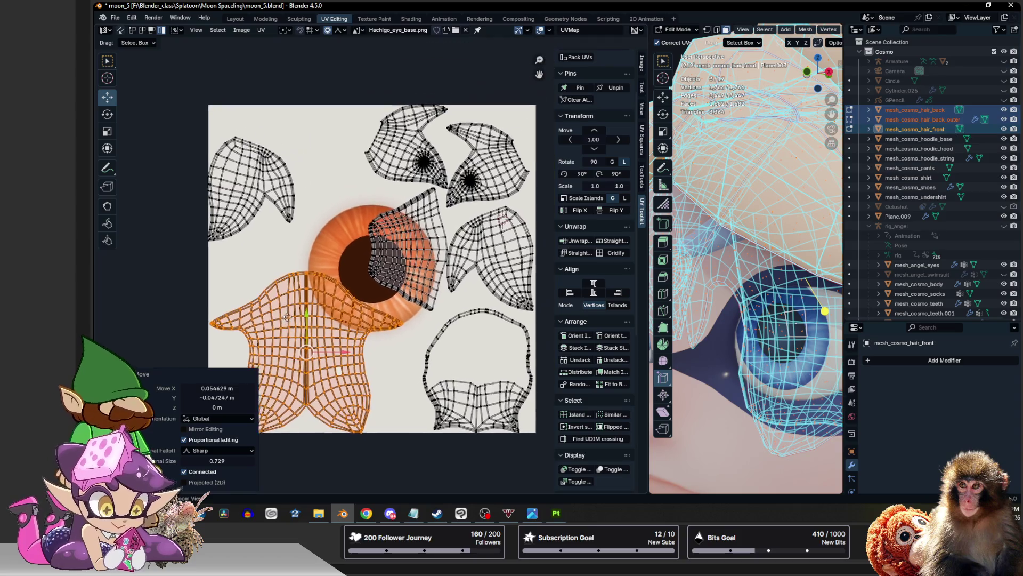
click(489, 234)
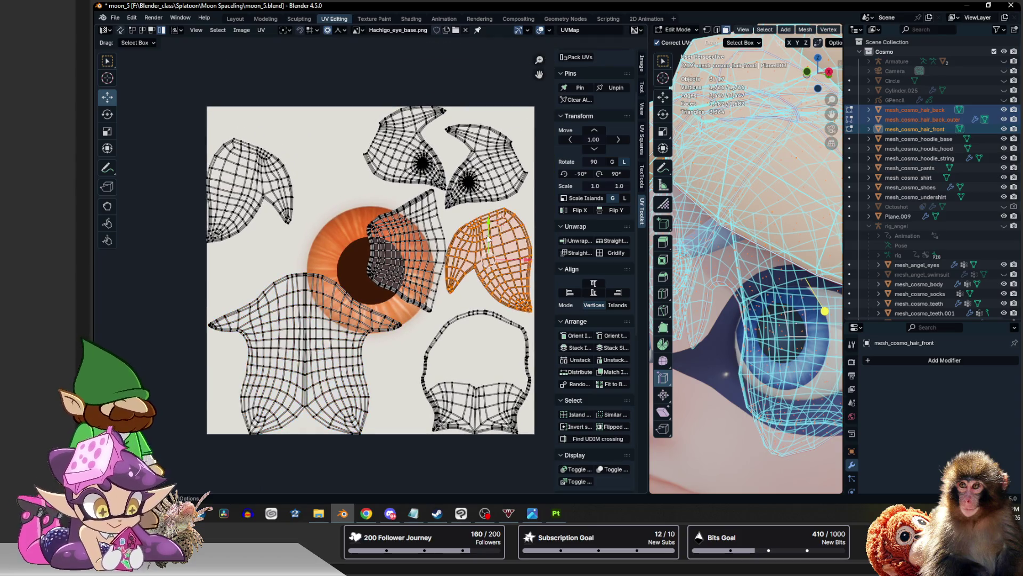
key(g)
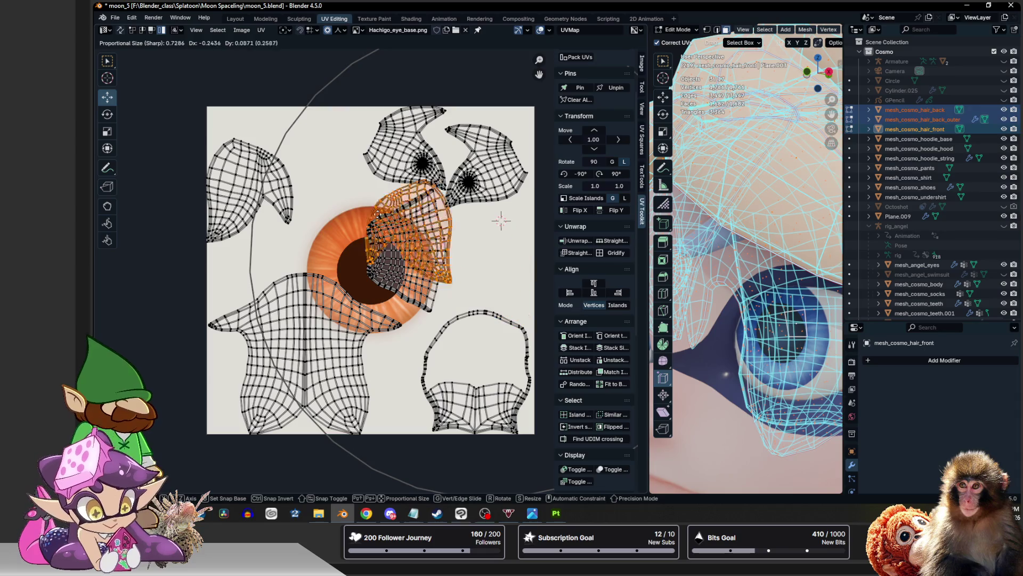
click(336, 193)
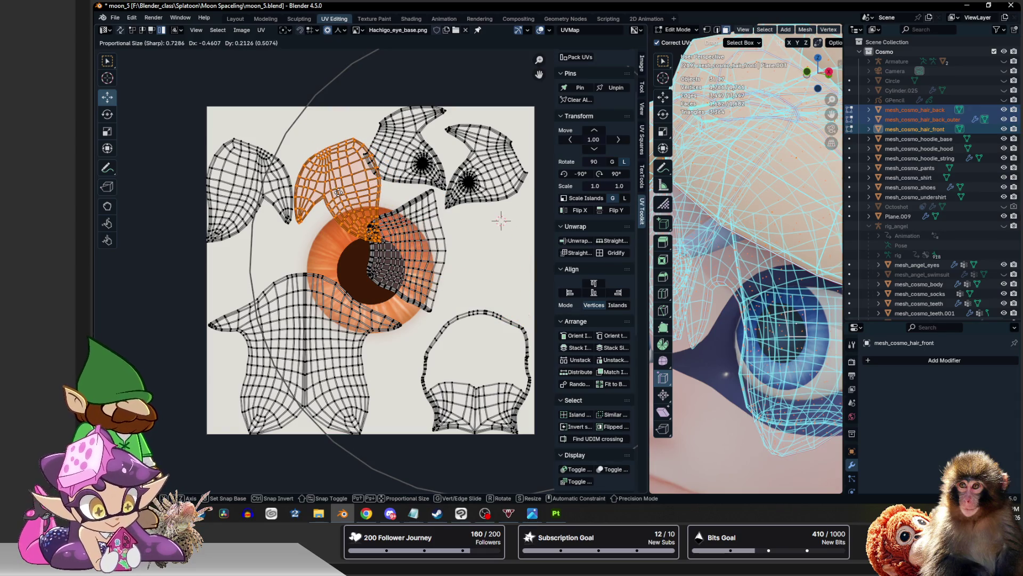
Move the fan-shaped island right of the eye texture and rotate it exactly -90°
click(410, 249)
key(g)
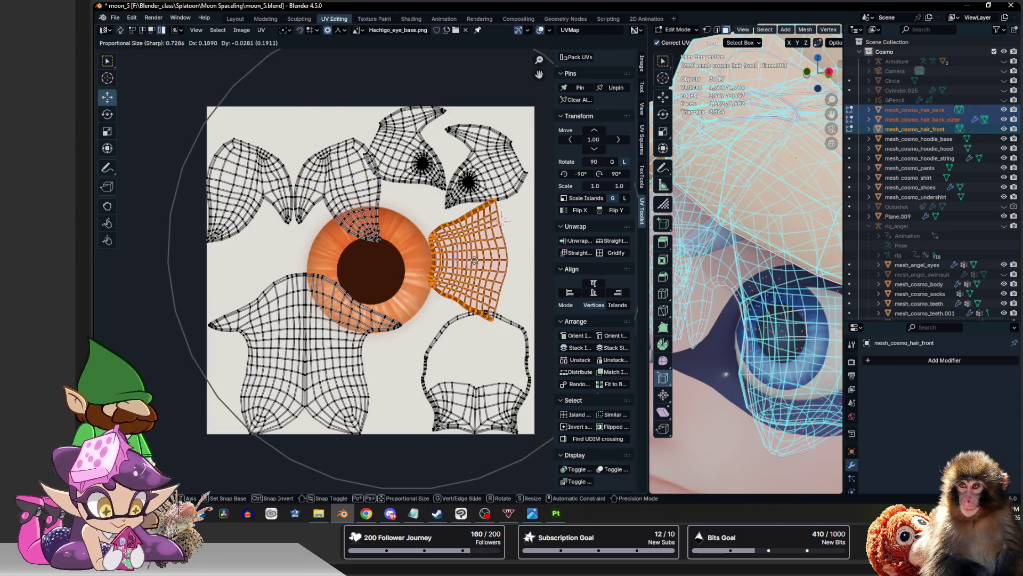
click(502, 217)
key(r)
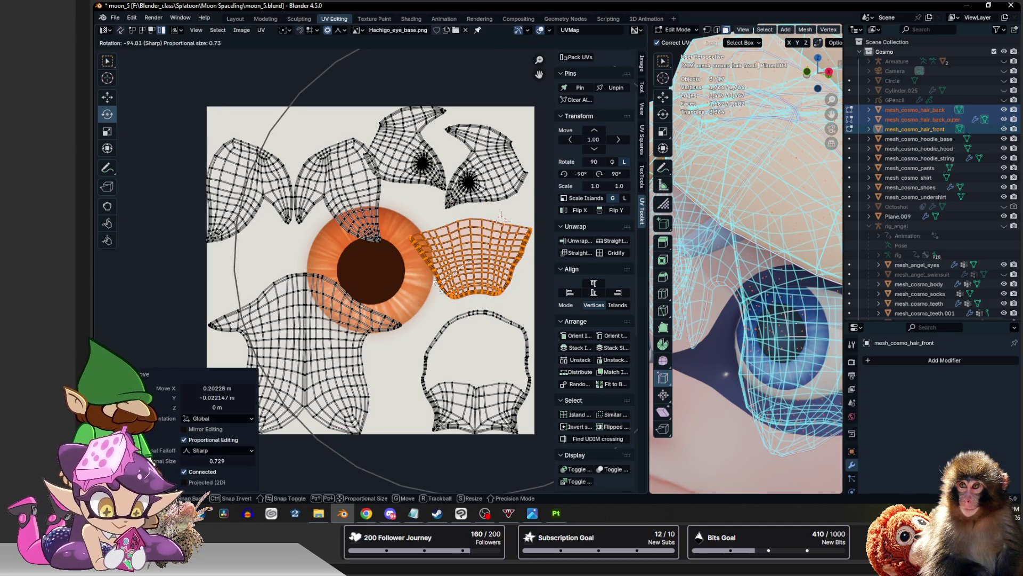
click(379, 313)
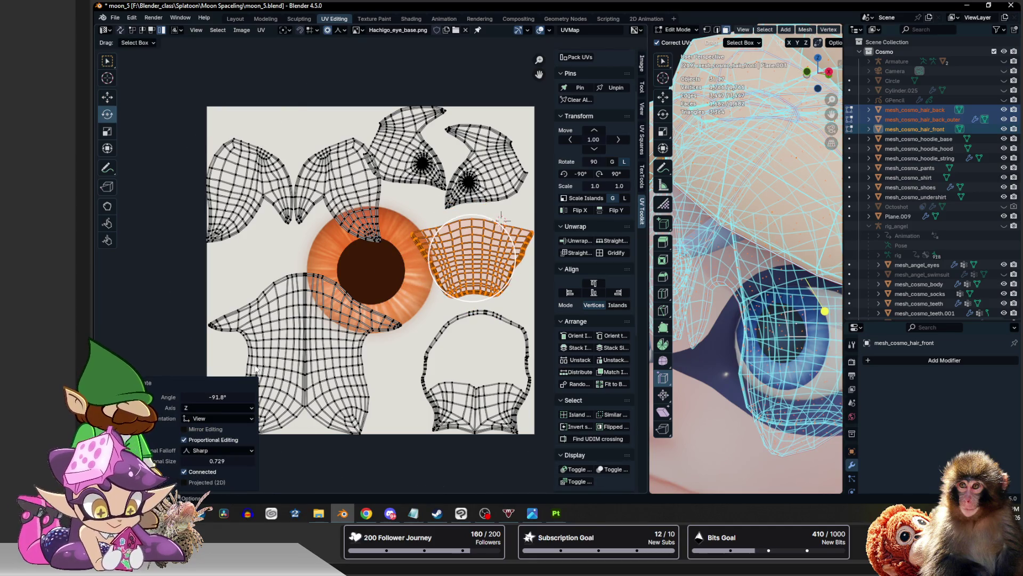
click(208, 397)
text(90)
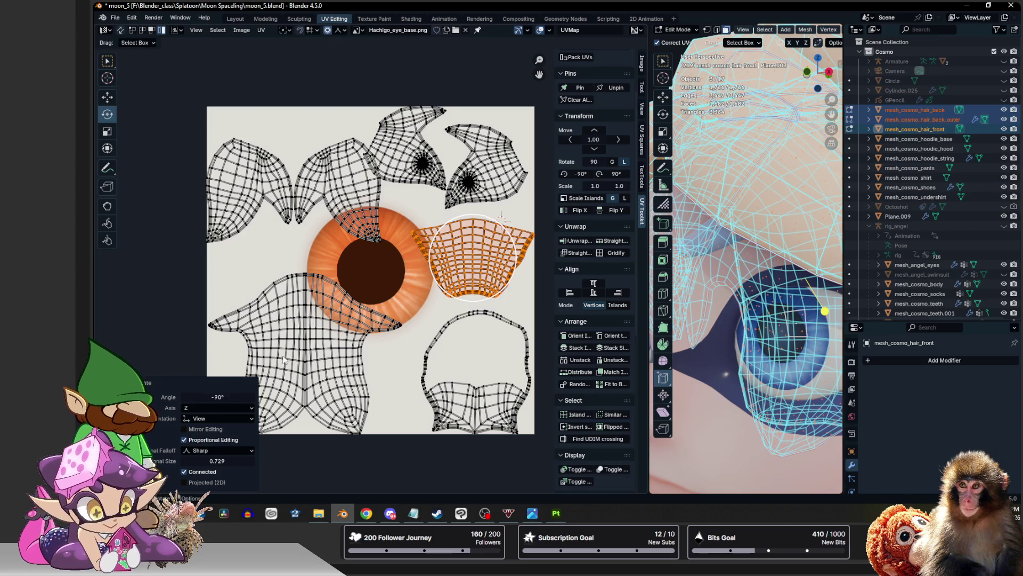
key(Return)
key(shift+space)
key(g)
drag(472, 260, 472, 277)
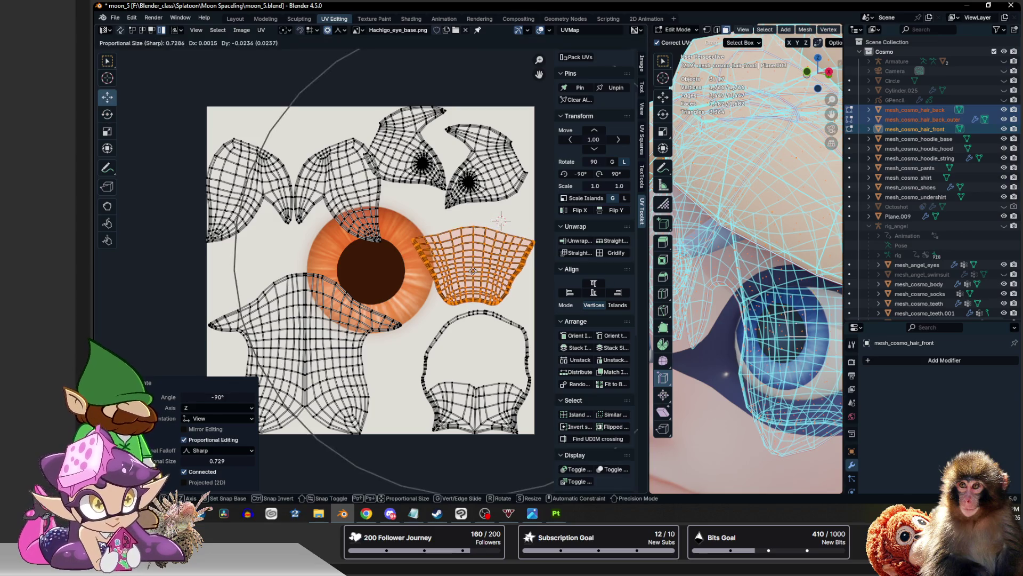
click(470, 321)
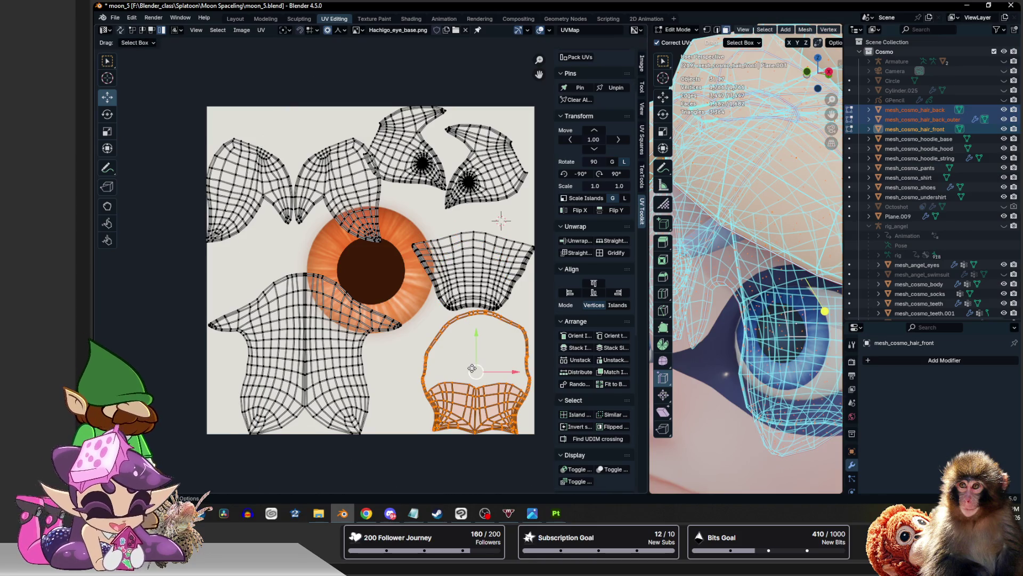
Nudge the fan island beside the eye, then reposition the right-hand and top islands
click(473, 264)
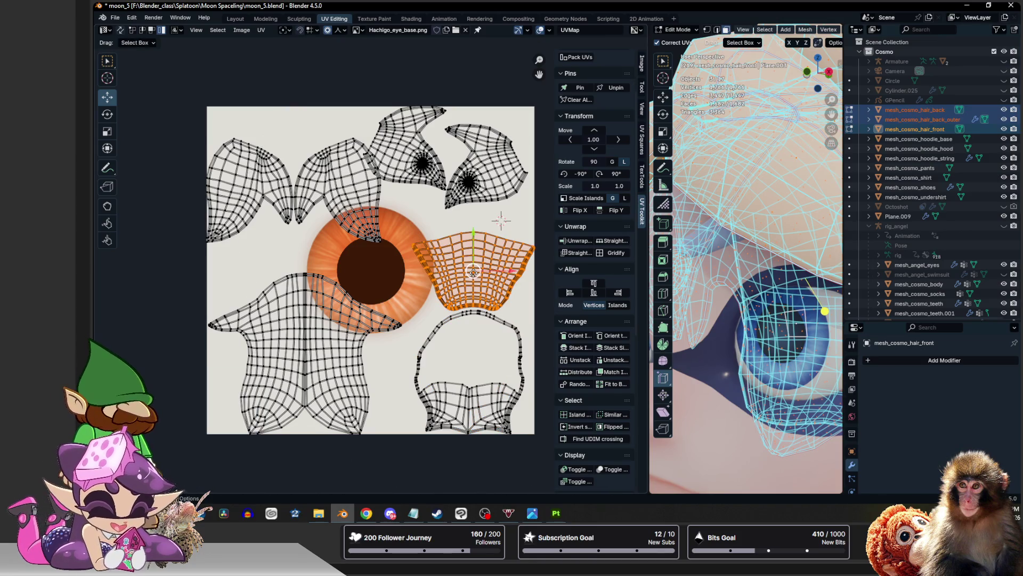
key(g)
click(471, 275)
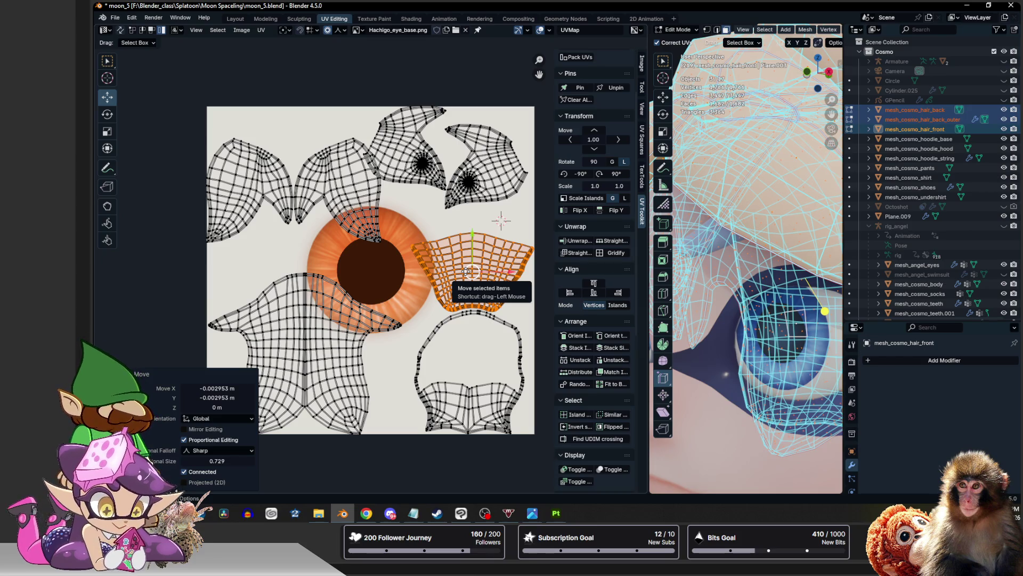
click(338, 199)
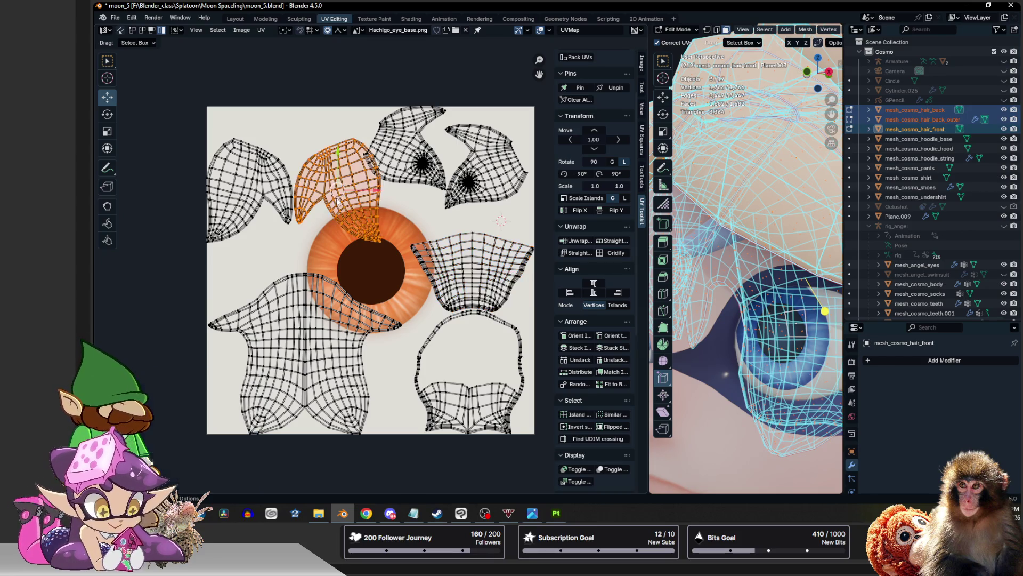
click(412, 160)
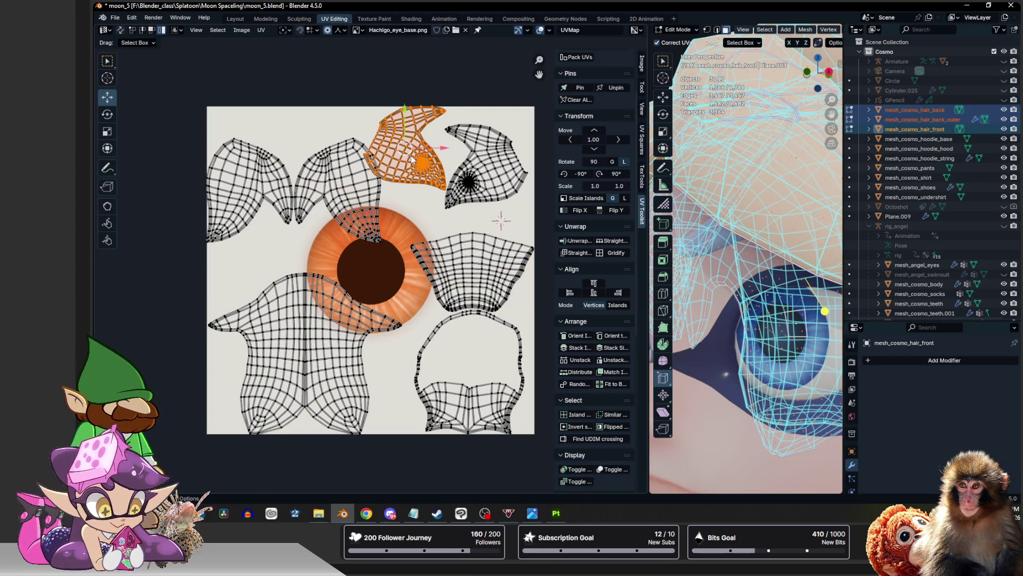
click(475, 160)
key(g)
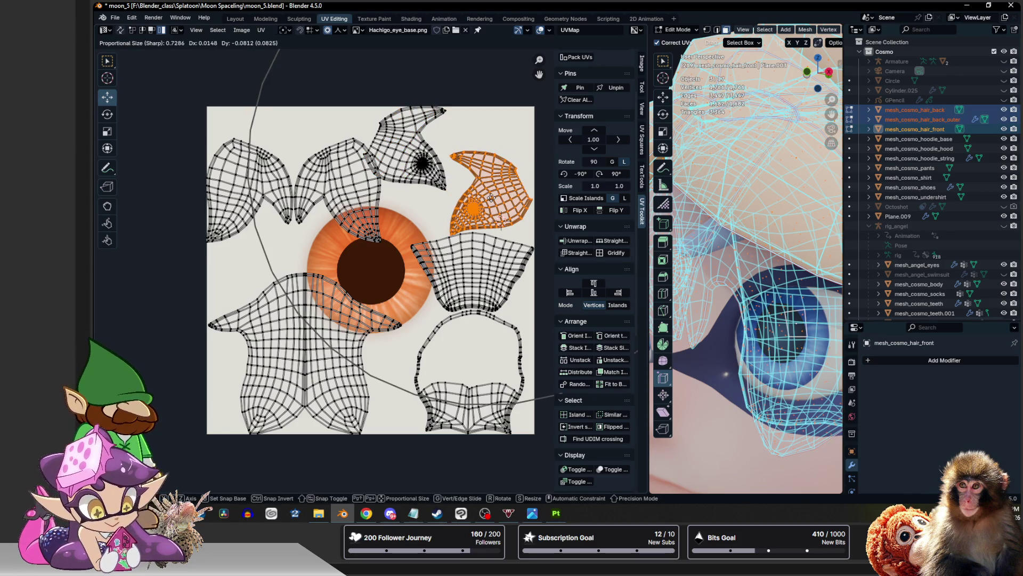
click(490, 197)
click(405, 152)
key(g)
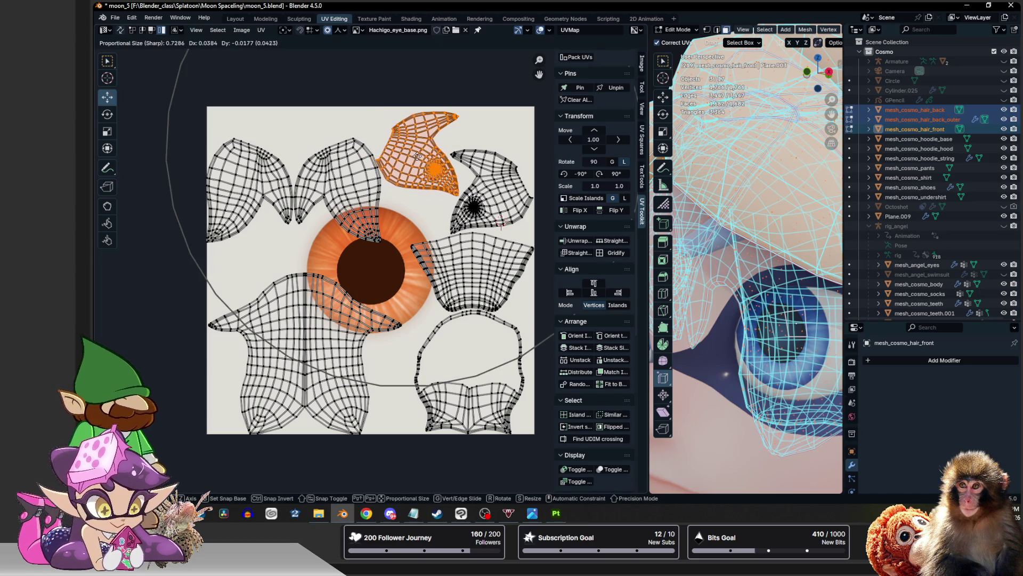
click(418, 152)
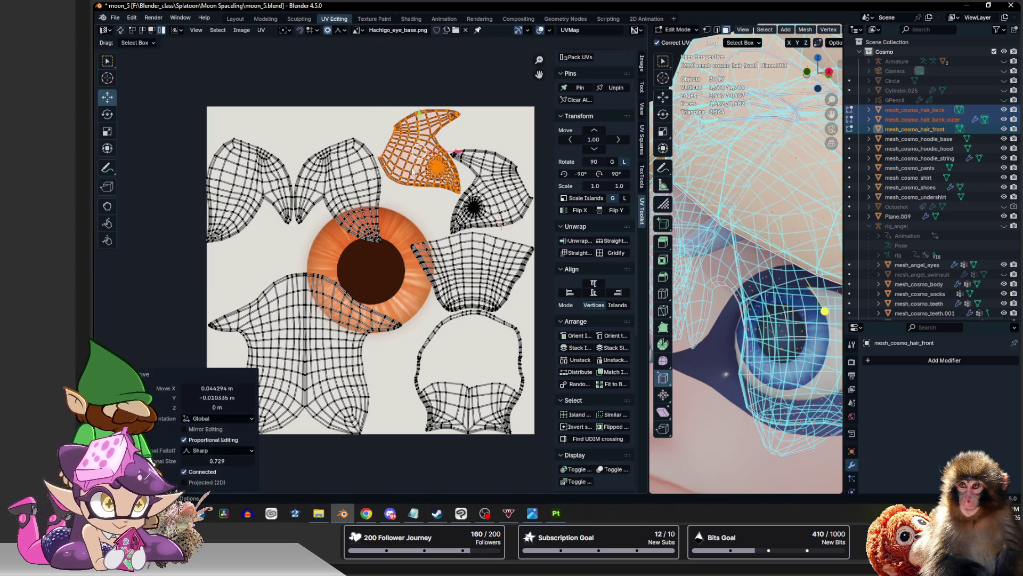
Move the middle and left islands together and drop the fan island at the top-left
click(352, 183)
shift+click(259, 180)
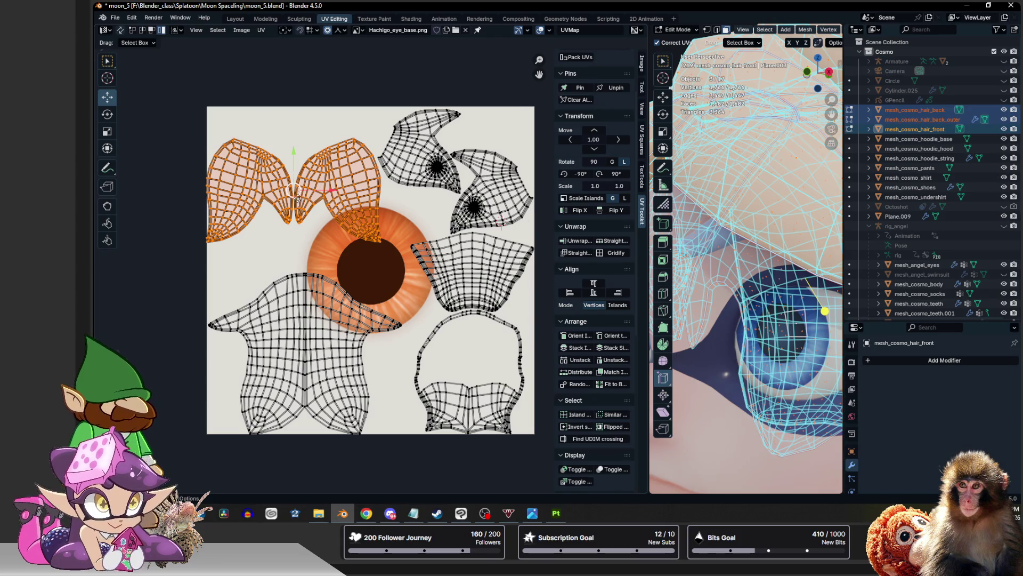
key(g)
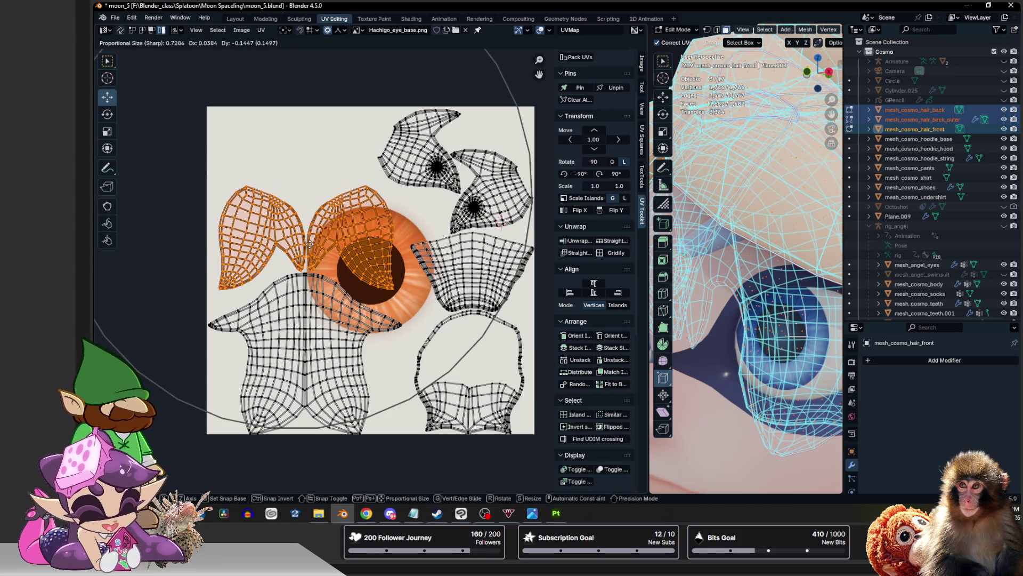
click(452, 252)
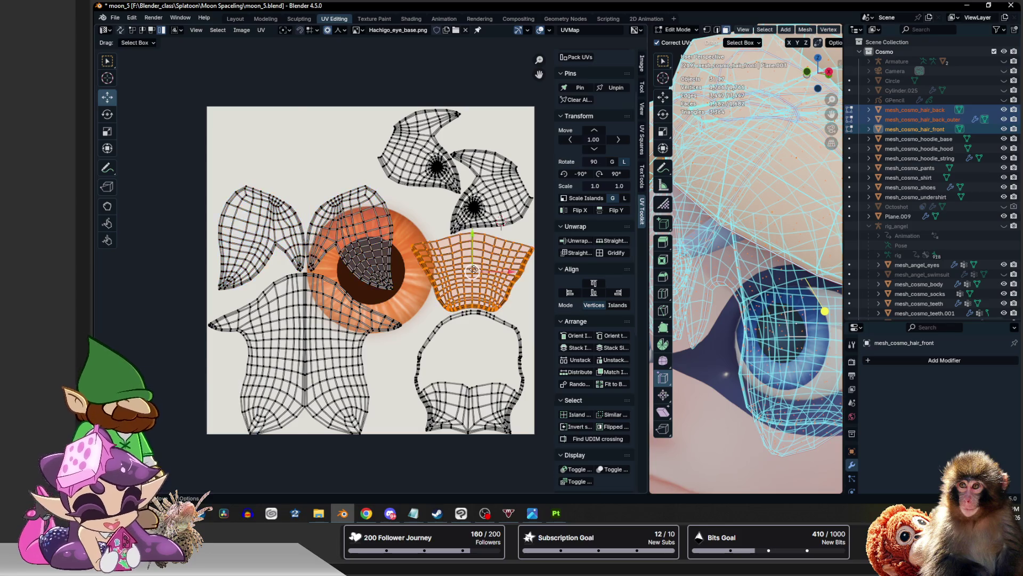
key(g)
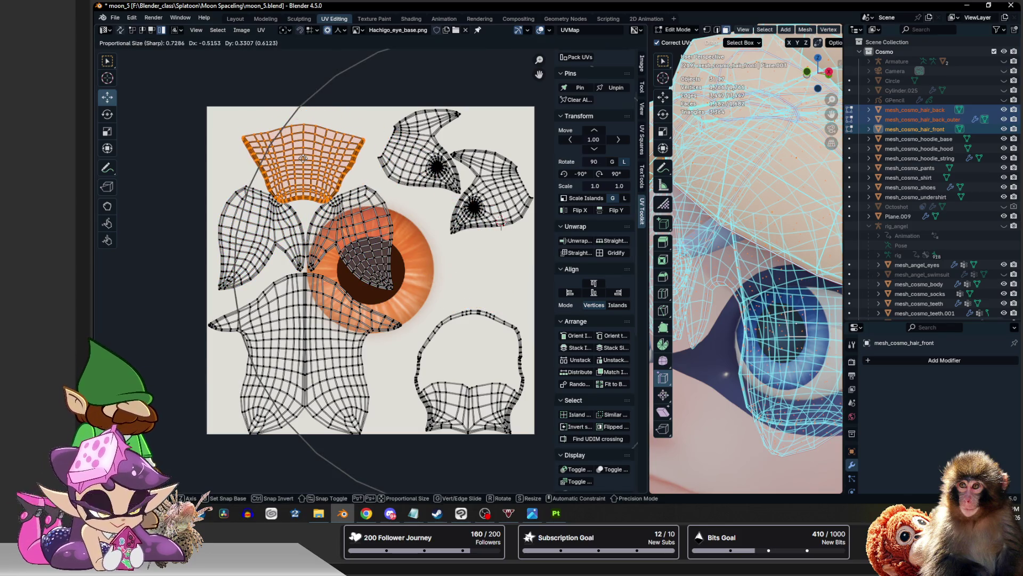
click(303, 155)
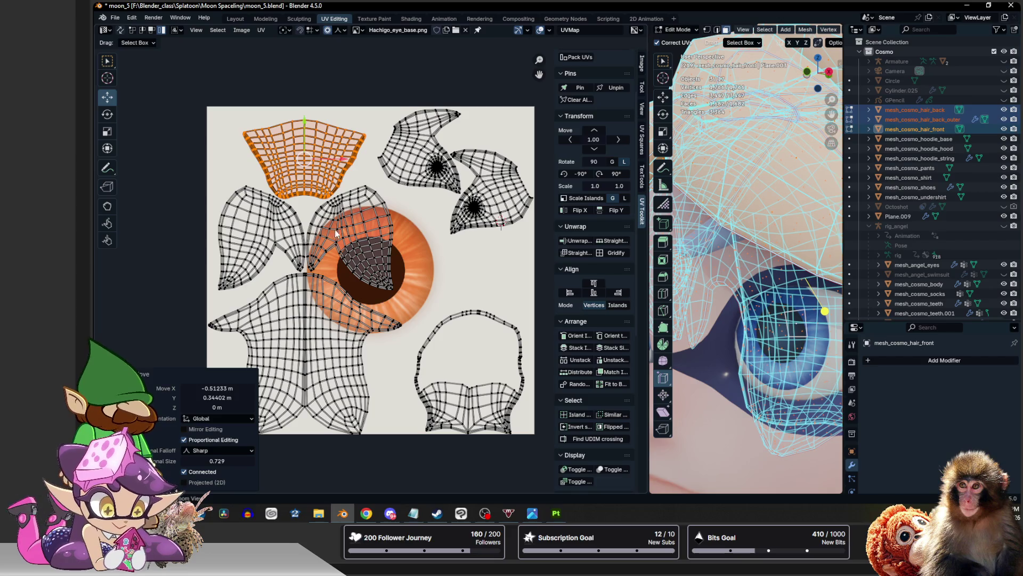
middle_drag(337, 233, 354, 260)
Shift the right-hand and linked islands down and place the basket island below the eye
click(447, 182)
click(510, 222)
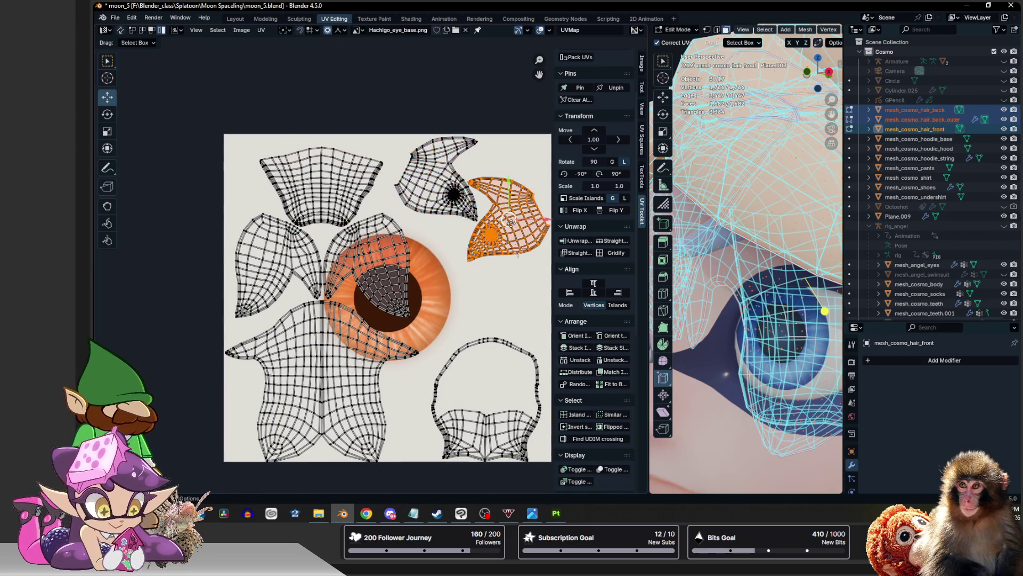
key(g)
click(520, 240)
key(ctrl+l)
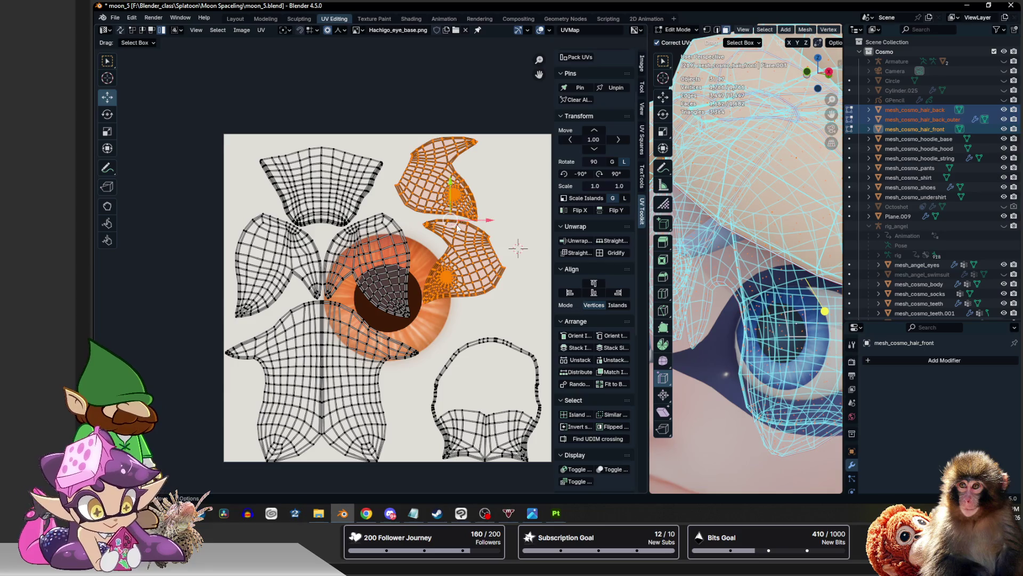
key(g)
click(475, 294)
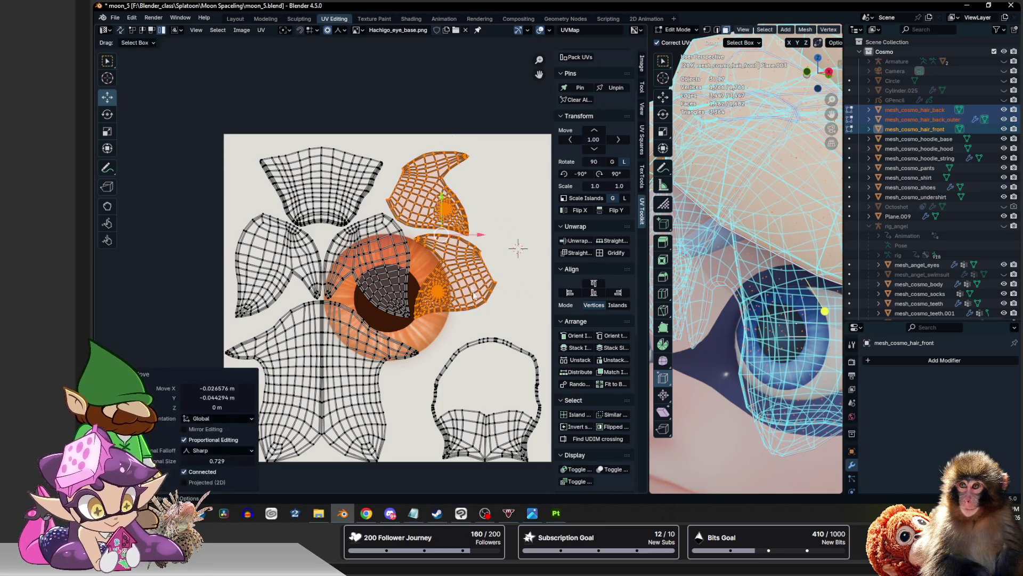
click(486, 369)
key(g)
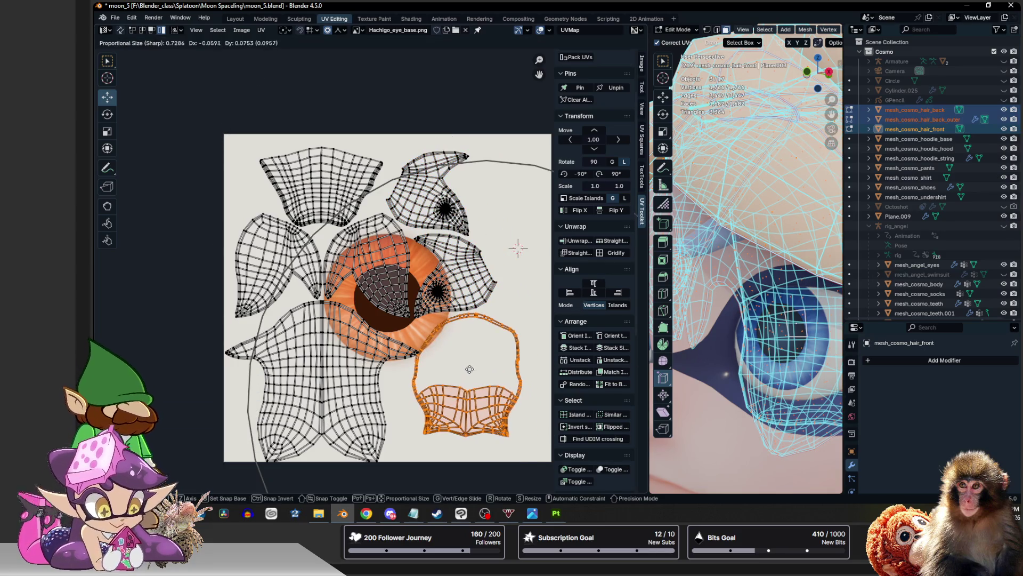
click(476, 367)
scroll(449, 312, down, 1)
middle_drag(399, 277, 412, 267)
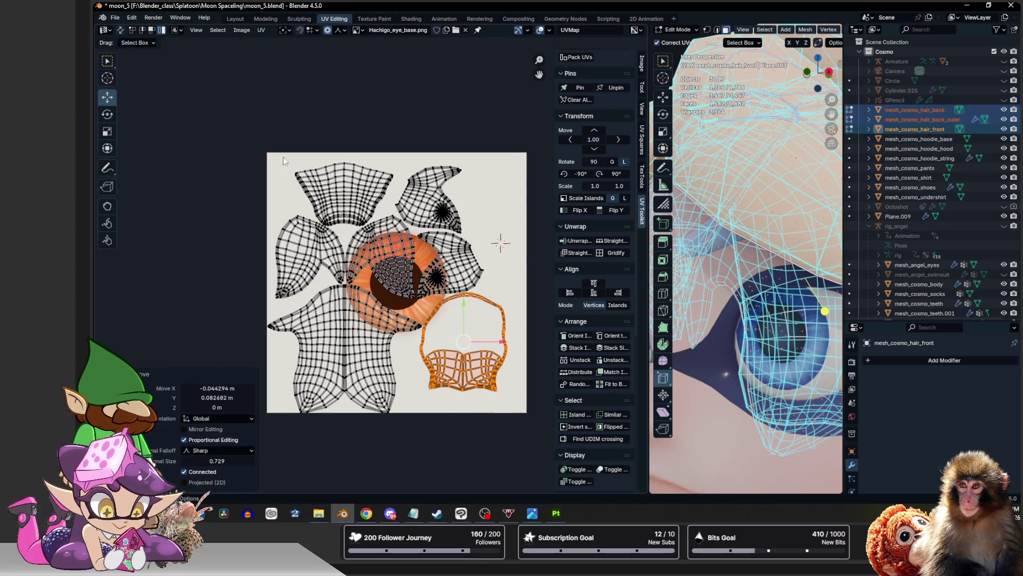
Select every UV island, scale the layout by 1.022 and shift it to fill the texture square
drag(247, 134, 545, 439)
key(g)
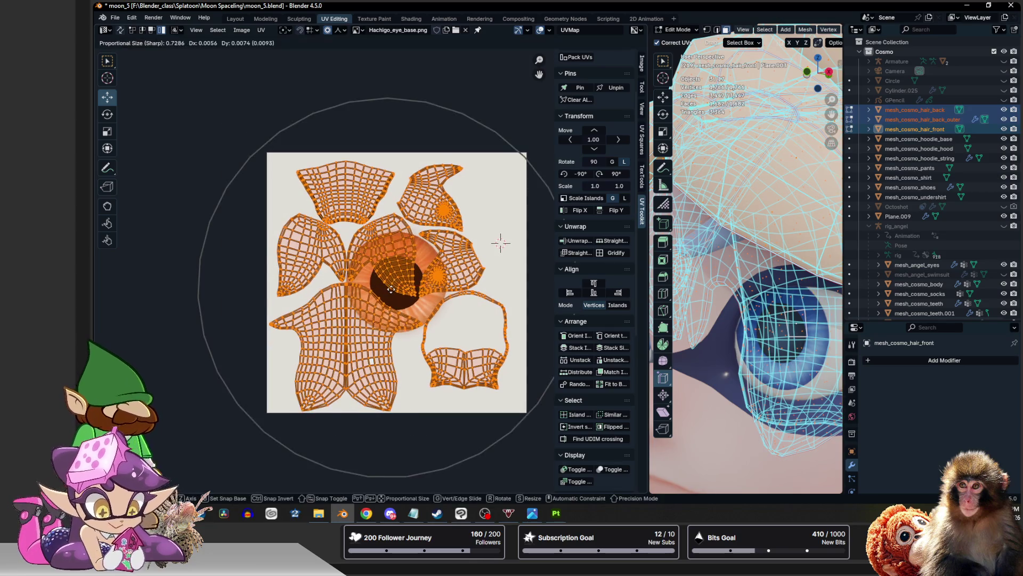
click(396, 290)
key(s)
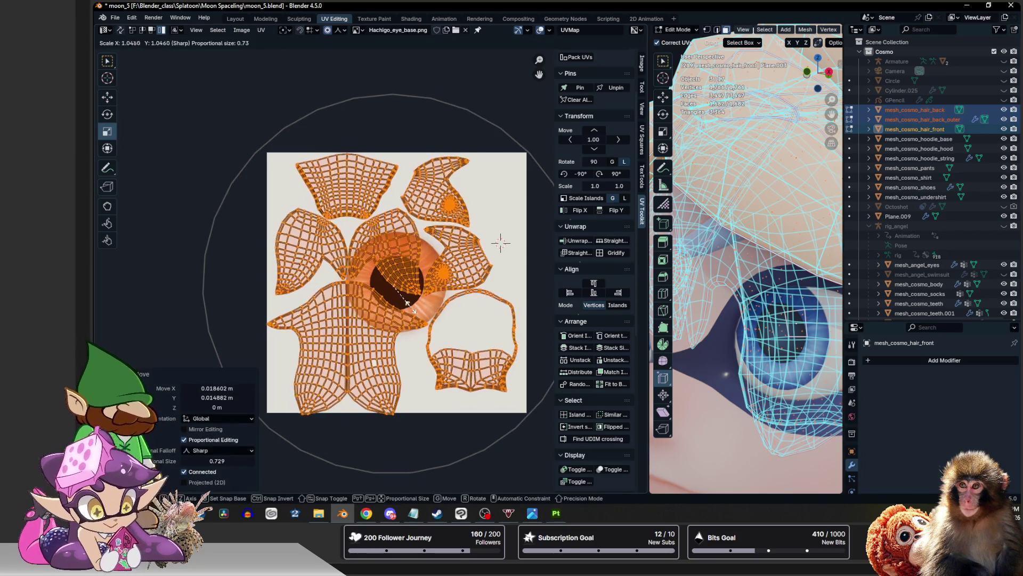
click(401, 292)
key(g)
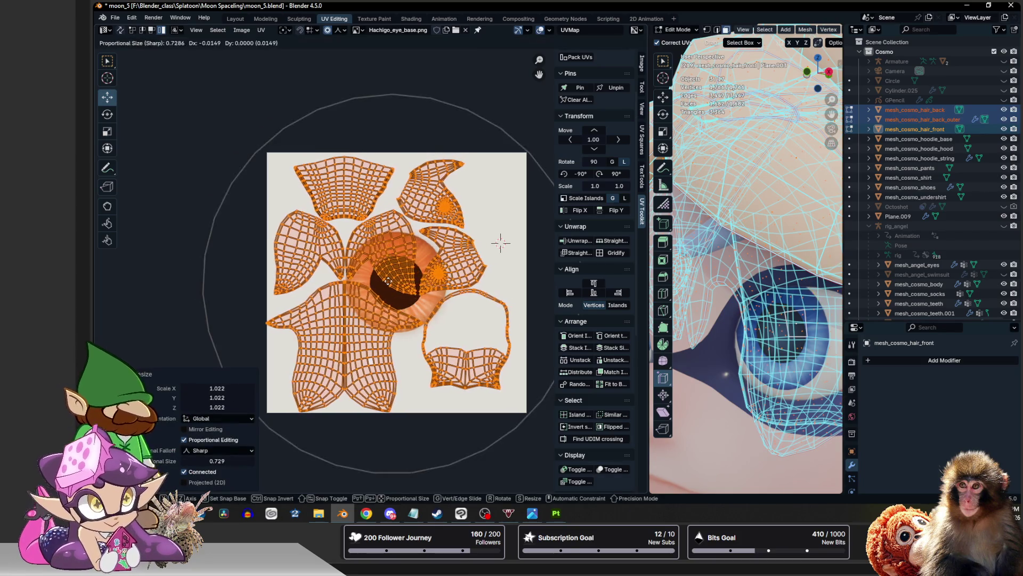
click(501, 241)
Select the eye hair, pocket and right-hand islands and begin scaling them
click(373, 241)
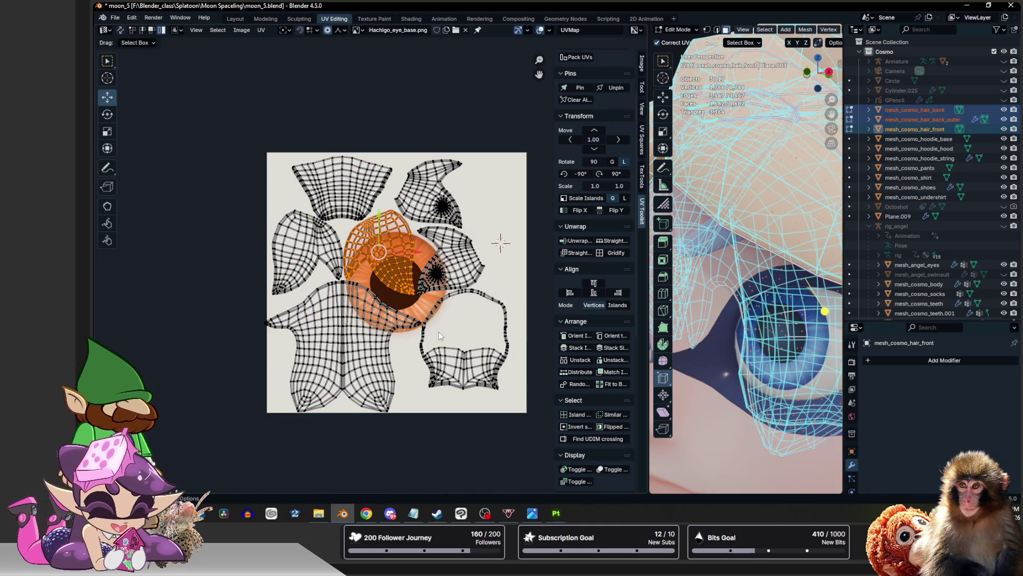
click(454, 354)
shift+click(453, 269)
key(shift+space)
key(s)
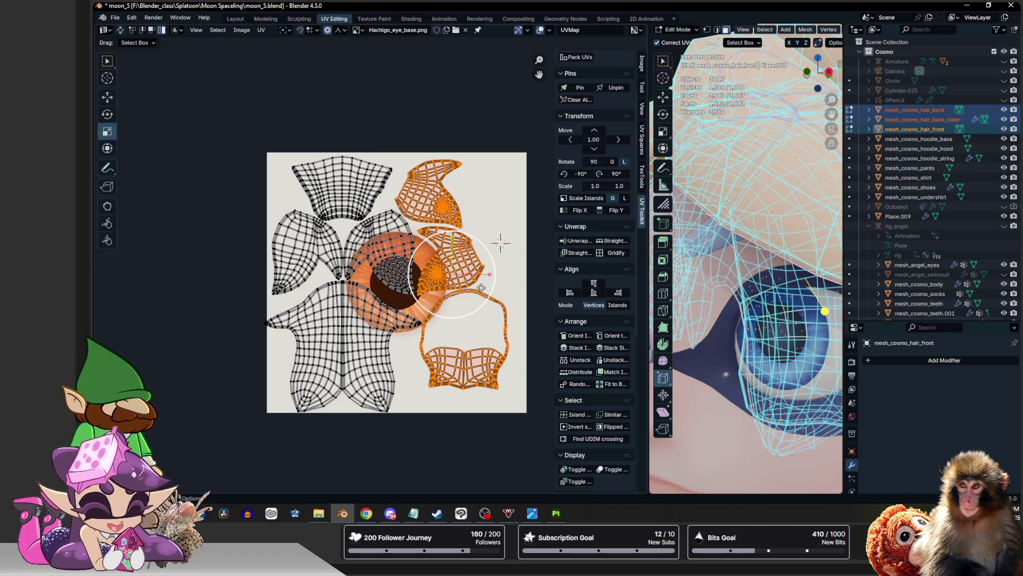
scroll(501, 241, down, 15)
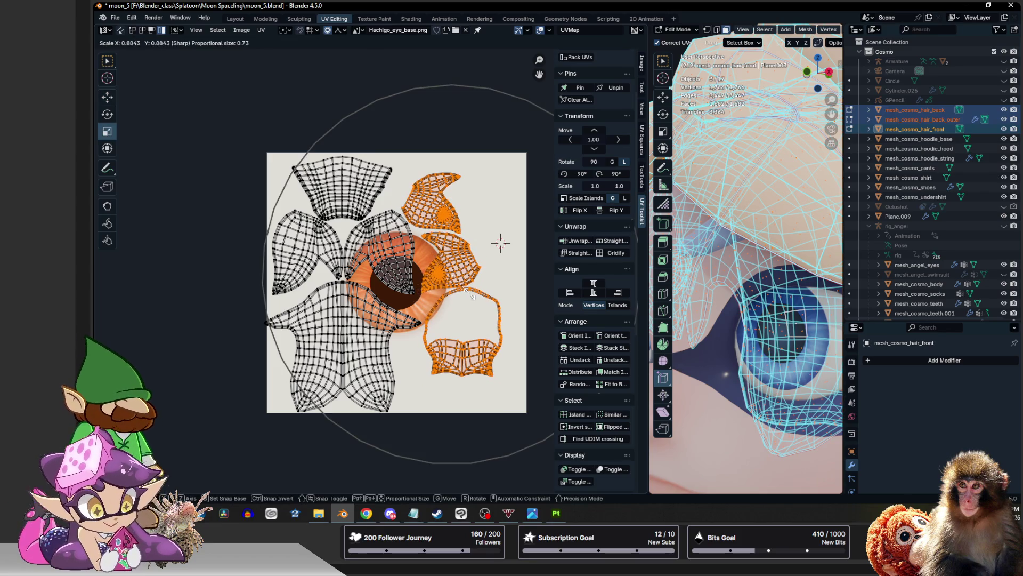
Finish the island scaling, move the orange islands down-right and slide the basket island left
click(500, 241)
key(shift+space)
key(g)
drag(451, 274, 471, 309)
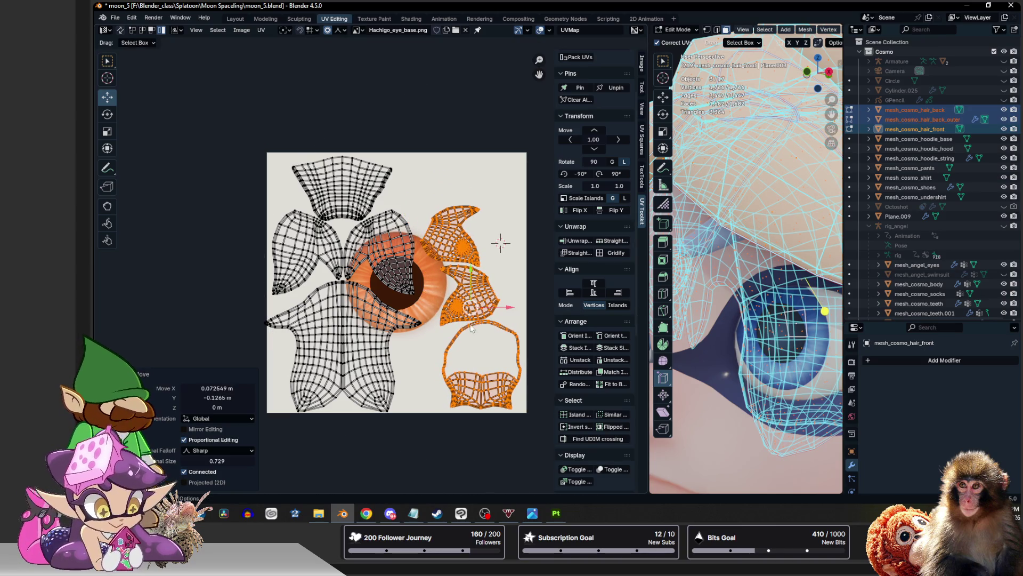
click(477, 354)
drag(483, 363, 440, 366)
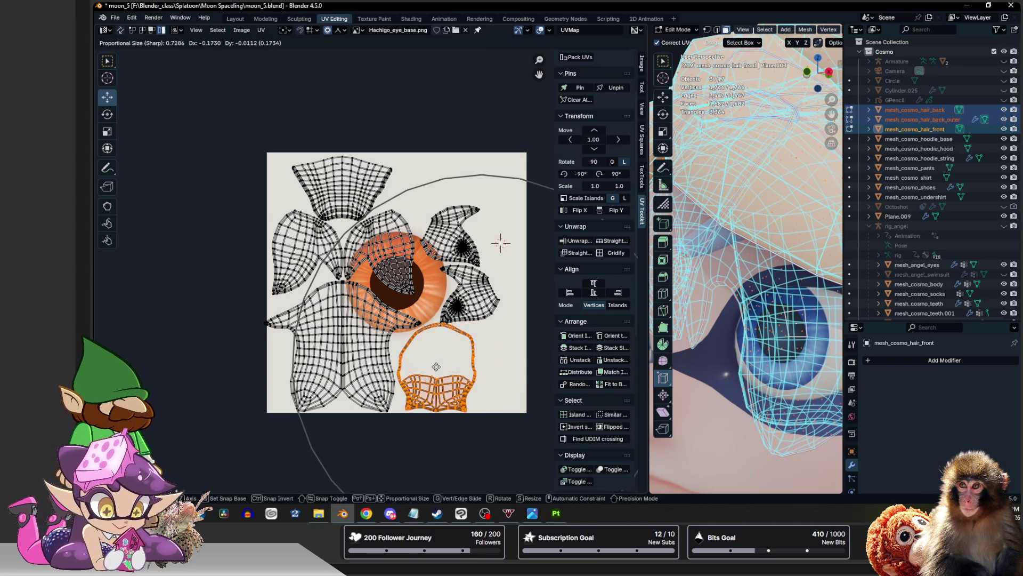
Try placing the orange island at the top-right, undoing each move that doesn't fit
click(471, 295)
key(g)
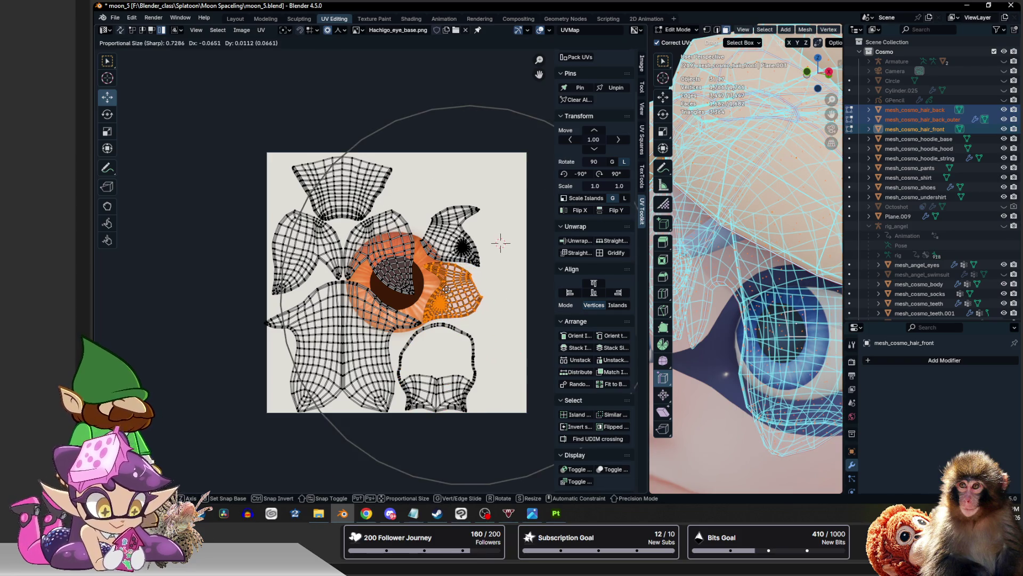
click(500, 242)
key(ctrl+z)
key(g)
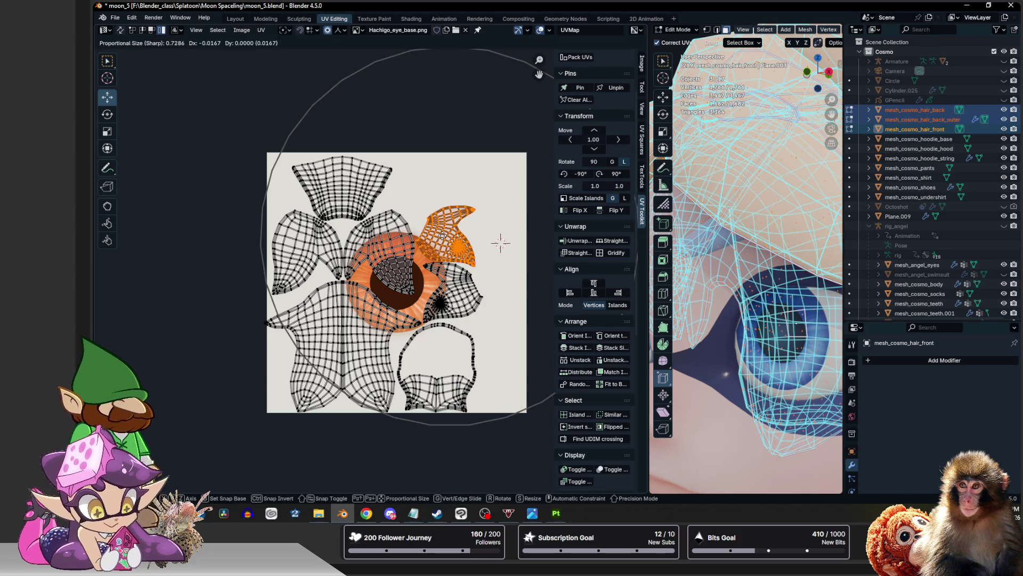
click(500, 241)
key(ctrl+z)
key(ctrl+z)
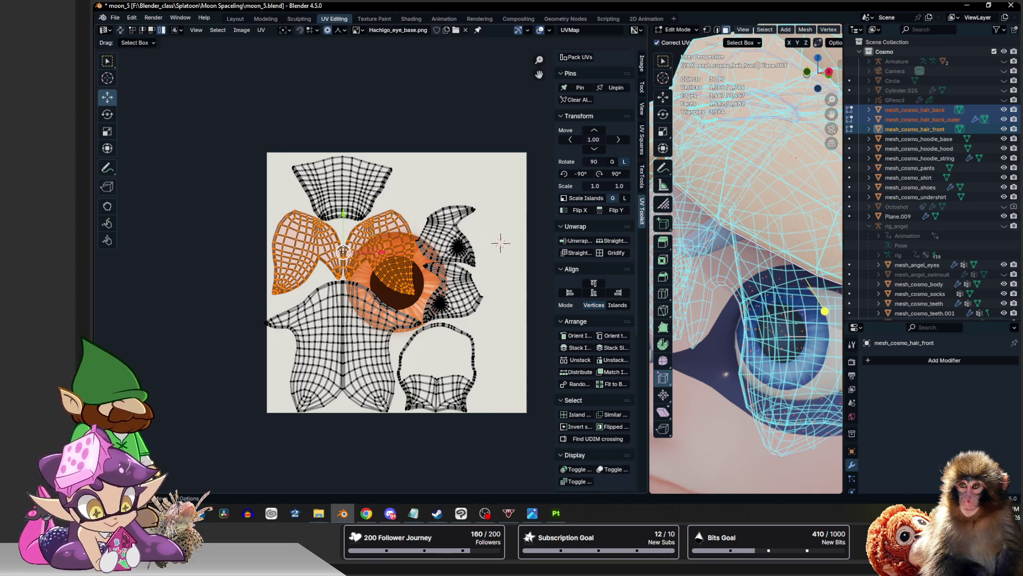
key(g)
click(500, 242)
key(ctrl+z)
key(ctrl+z)
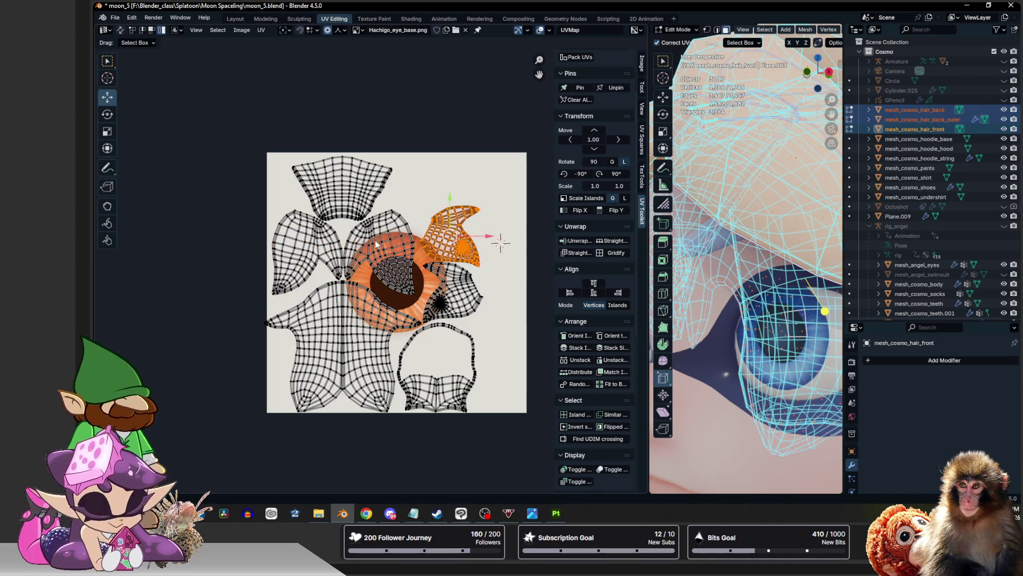
key(ctrl+z)
key(ctrl+z)
Step back the earlier moves, cancel the last one, deselect all islands and widen the 3D view
key(ctrl+z)
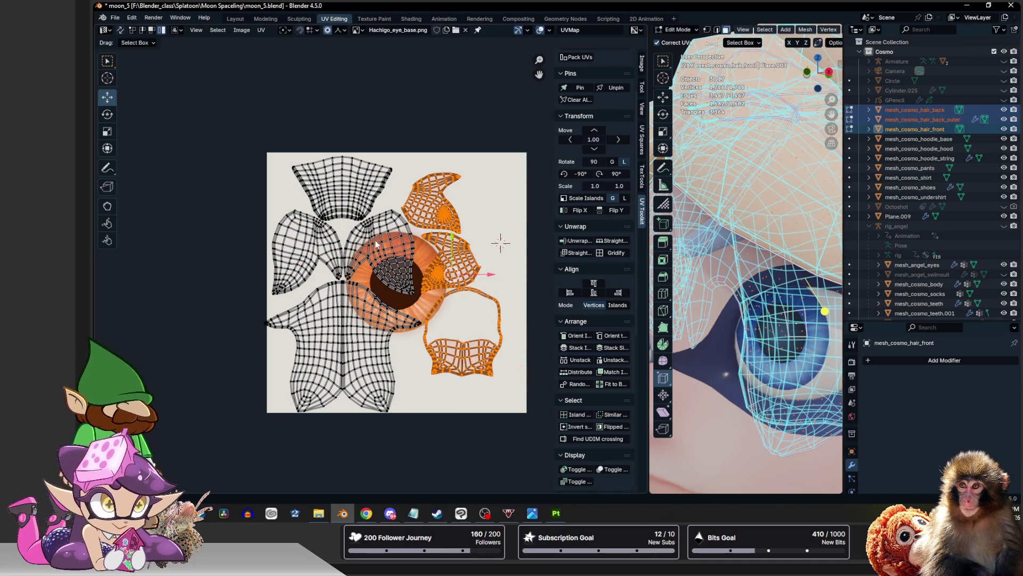
key(ctrl+z)
key(g)
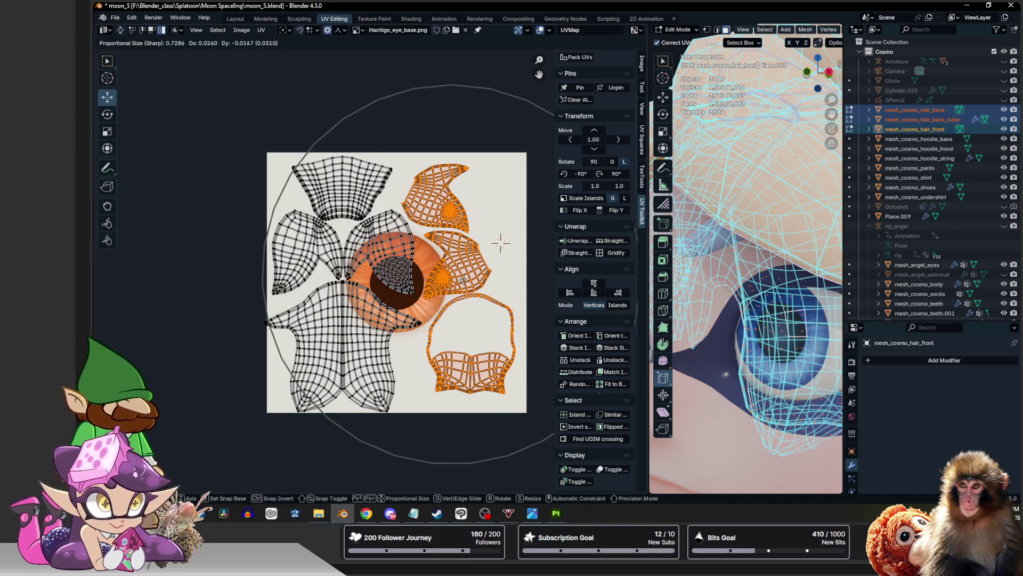
key(Escape)
click(398, 132)
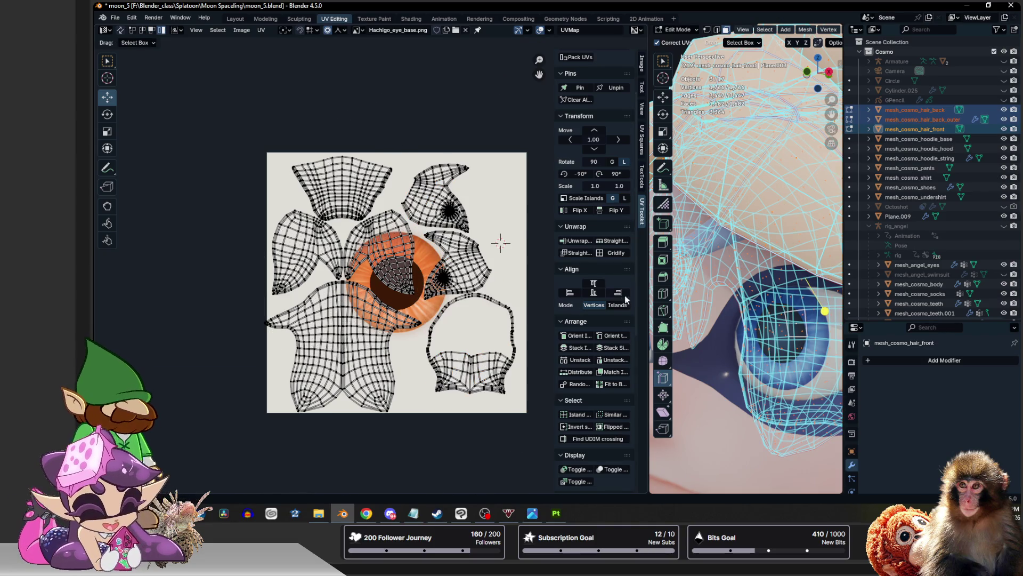
drag(649, 279, 479, 280)
scroll(660, 320, down, 5)
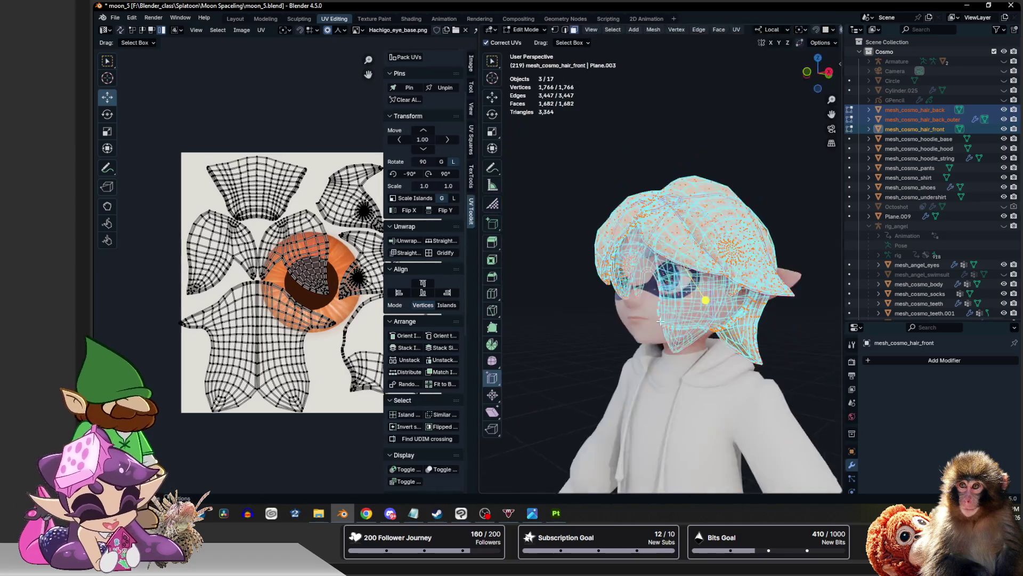
scroll(661, 320, down, 5)
Back in Object Mode, export the hair meshes as moon_6_hair.fbx over the earlier export
key(Tab)
middle_drag(645, 250, 559, 227)
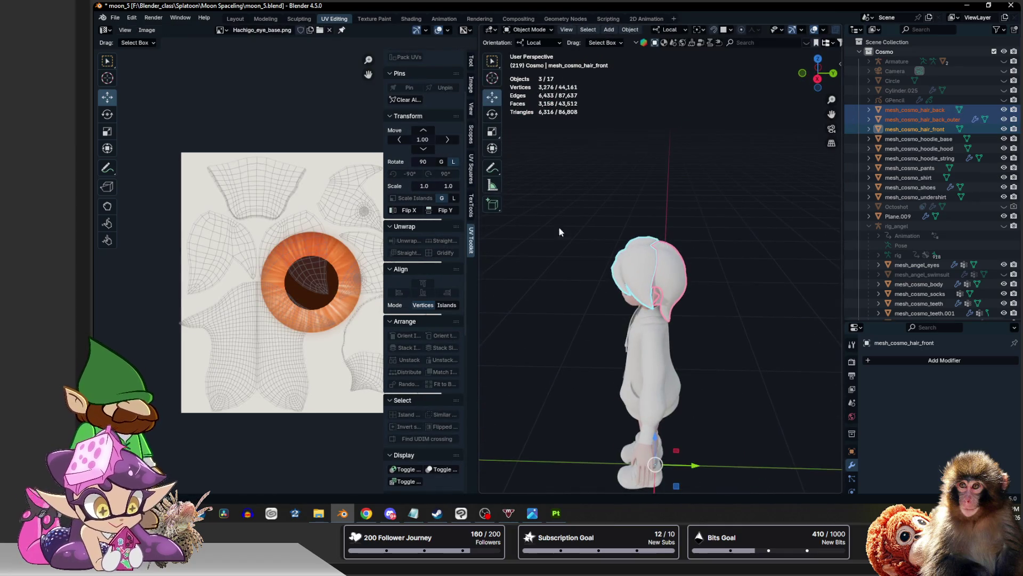
click(116, 17)
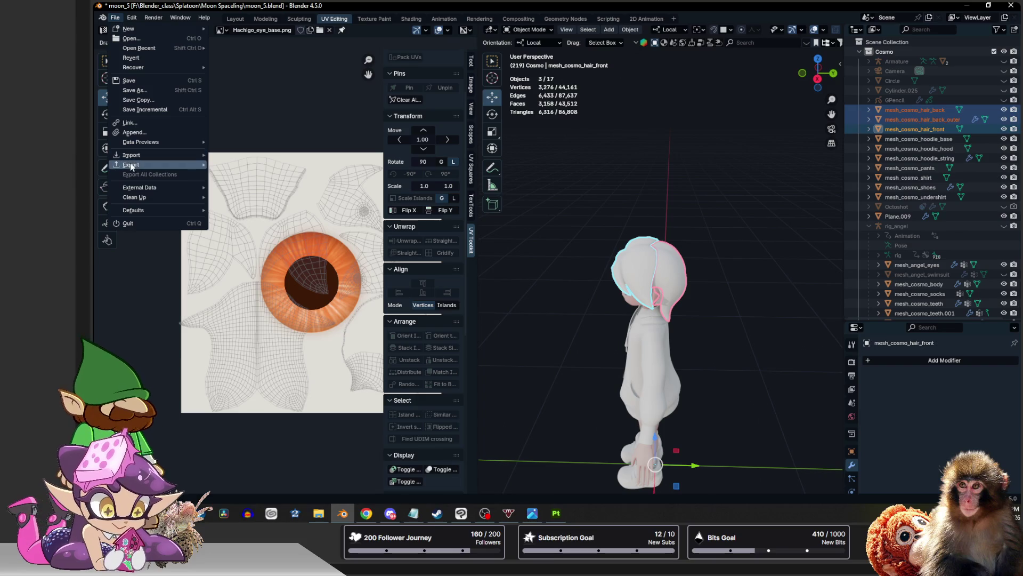
mouse_move(131, 164)
click(274, 250)
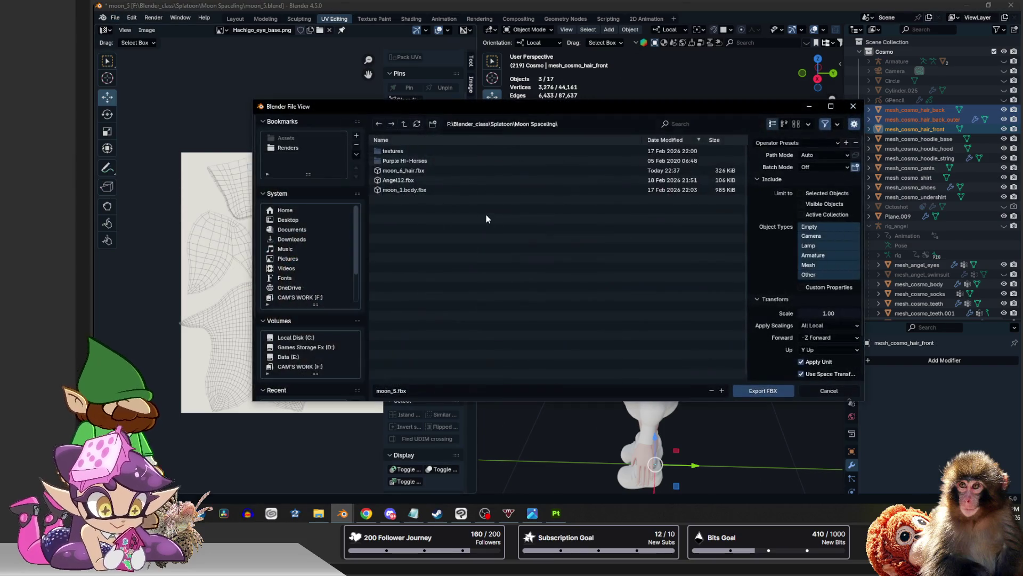
click(404, 171)
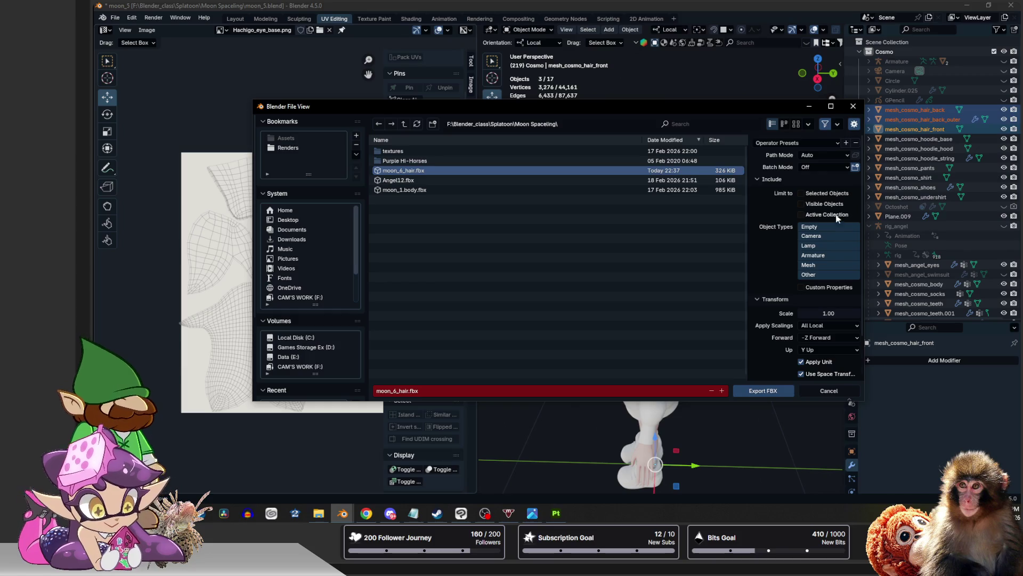
click(762, 390)
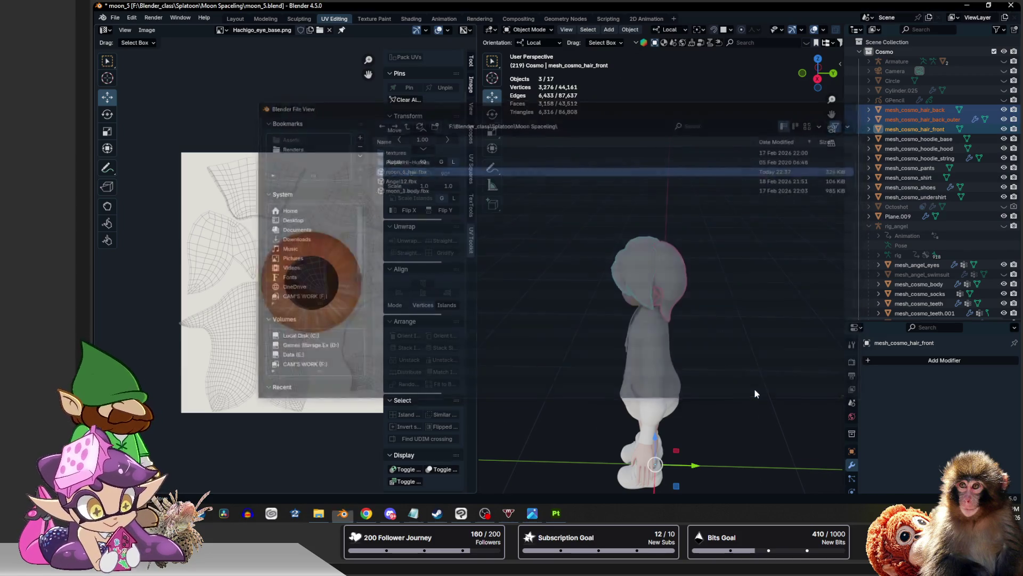
click(517, 172)
click(116, 17)
mouse_move(139, 48)
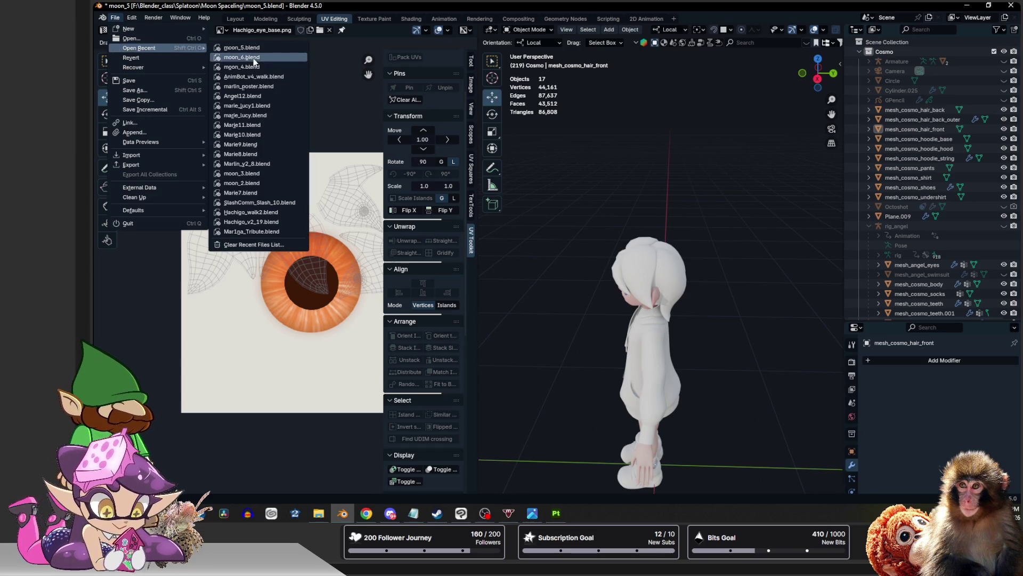
Open moon_6.blend while saving moon_5, then delete its three old hair objects
click(241, 57)
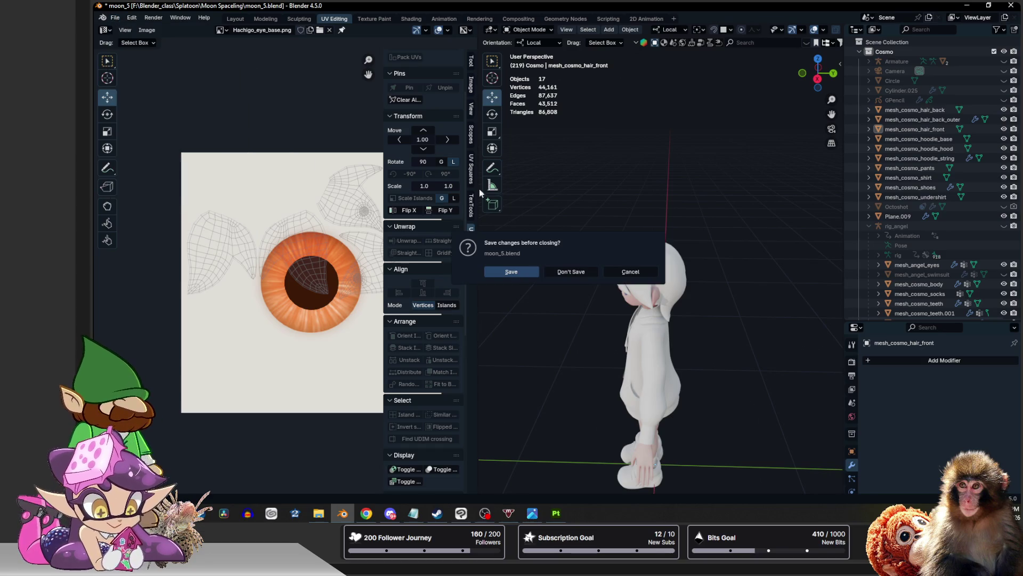
click(516, 273)
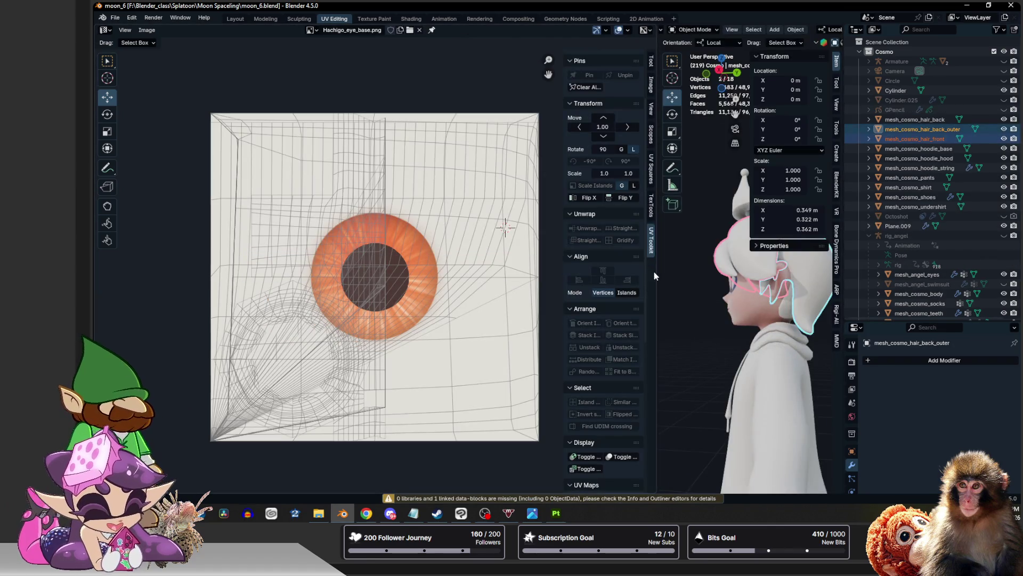
drag(654, 271, 463, 264)
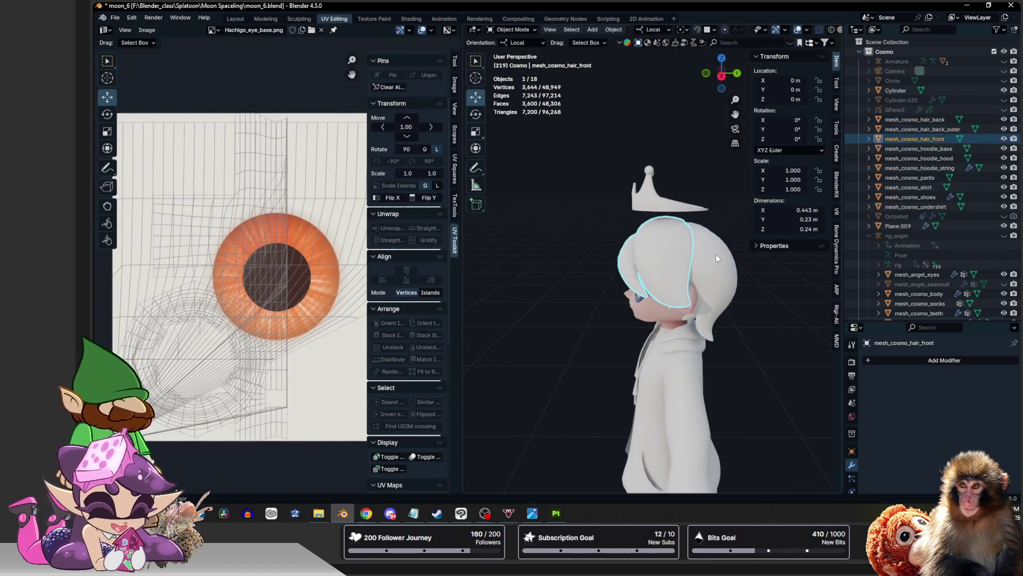
shift+click(689, 316)
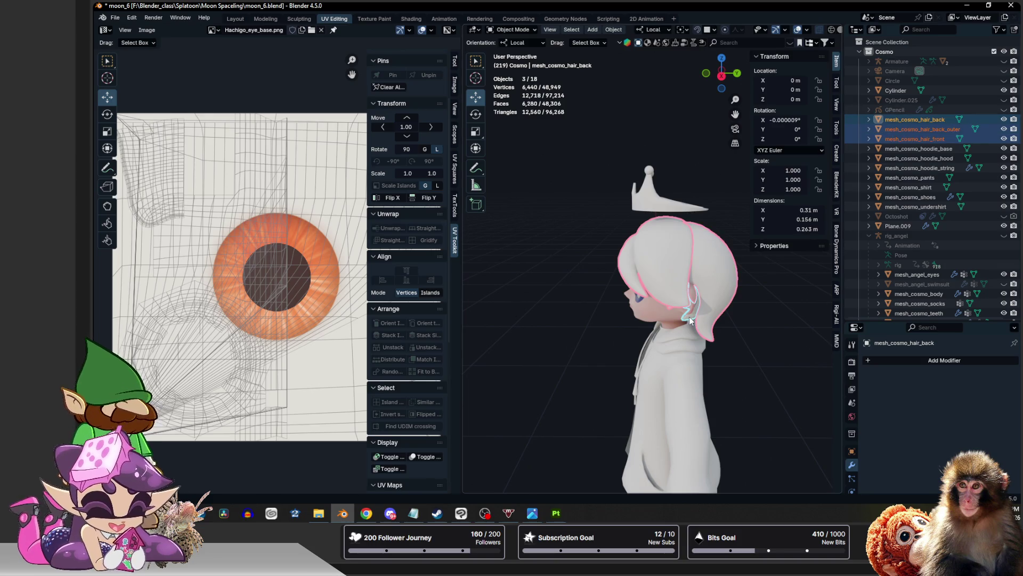
key(Delete)
click(115, 18)
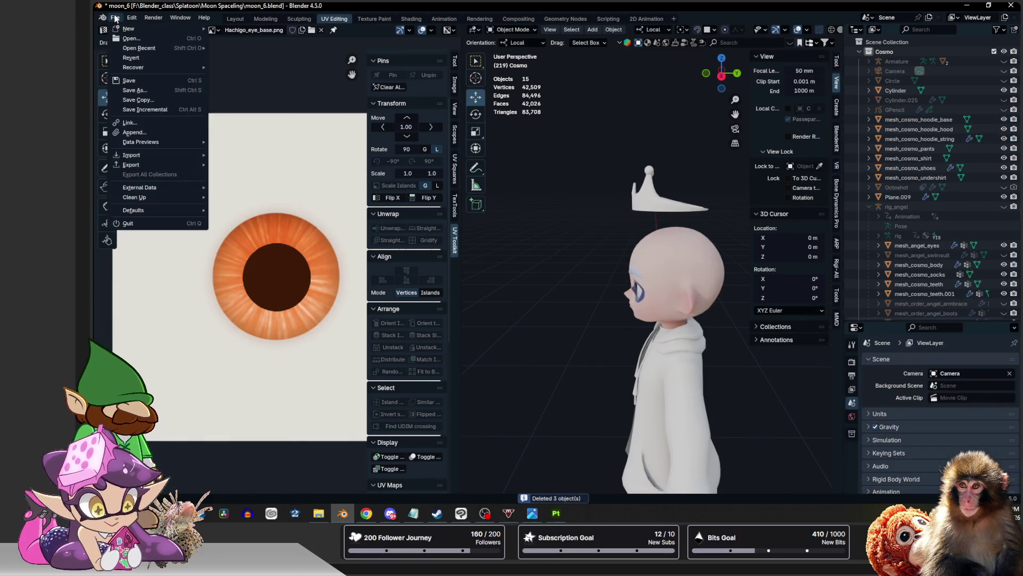
mouse_move(132, 154)
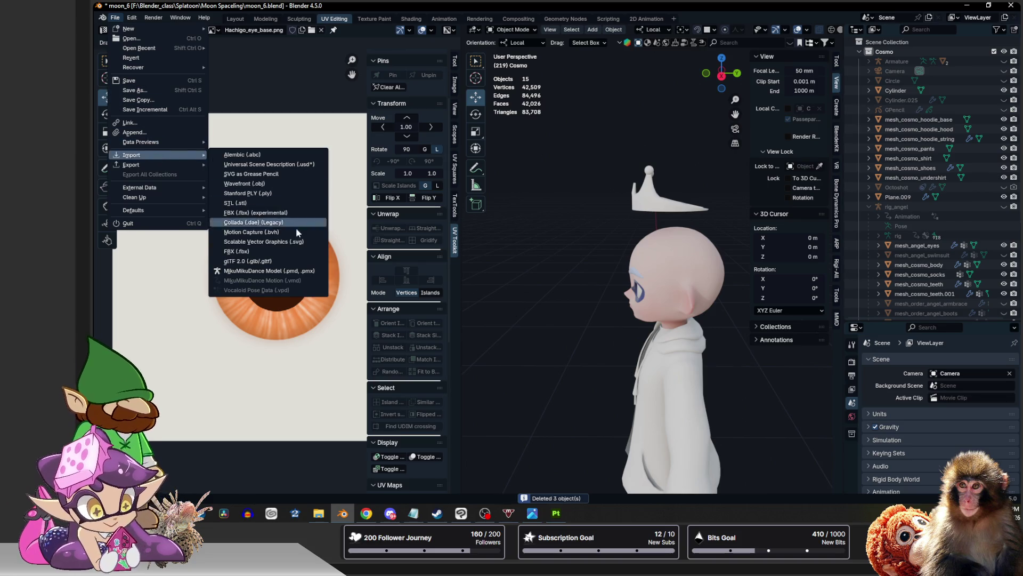
click(290, 253)
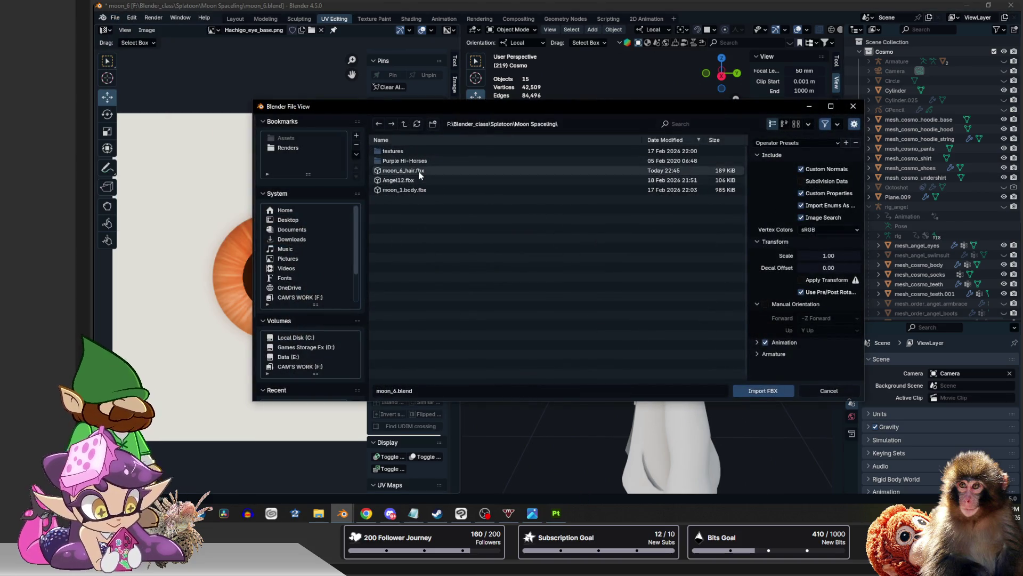
Import moon_6_hair.fbx into moon_6.blend, check the front hair and switch to Substance 3D Painter
click(404, 170)
click(763, 390)
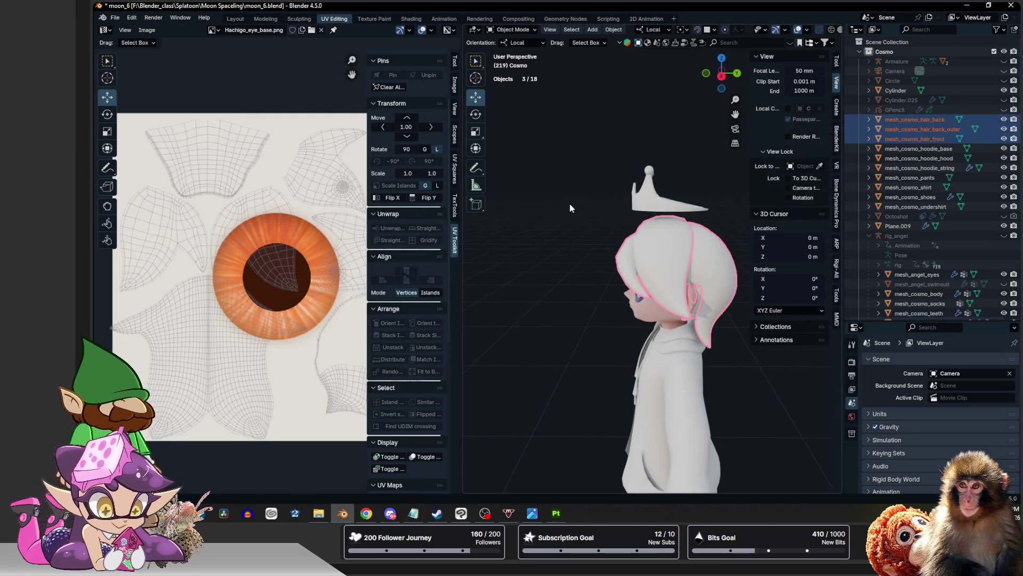
click(661, 250)
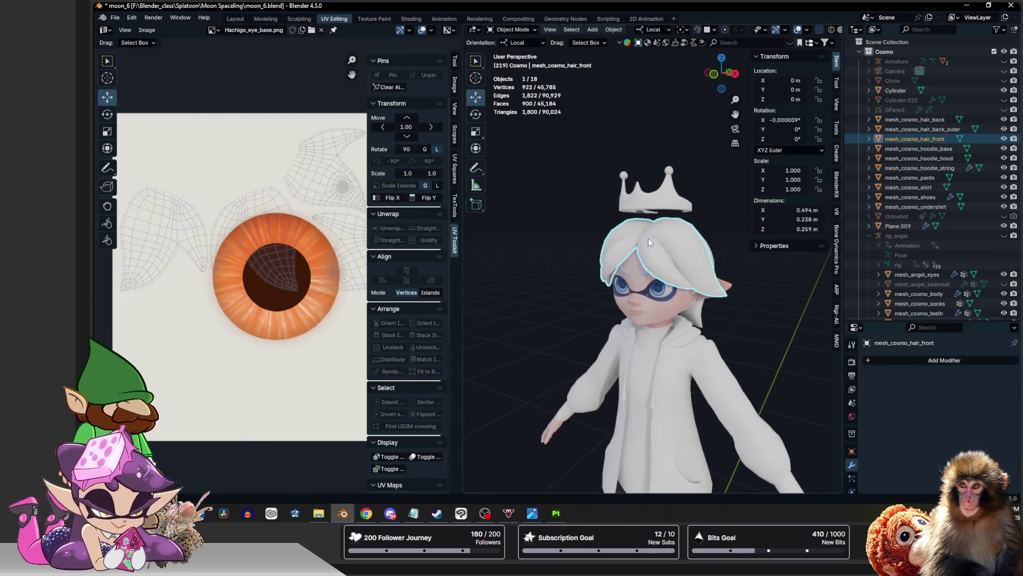
middle_drag(627, 253, 547, 230)
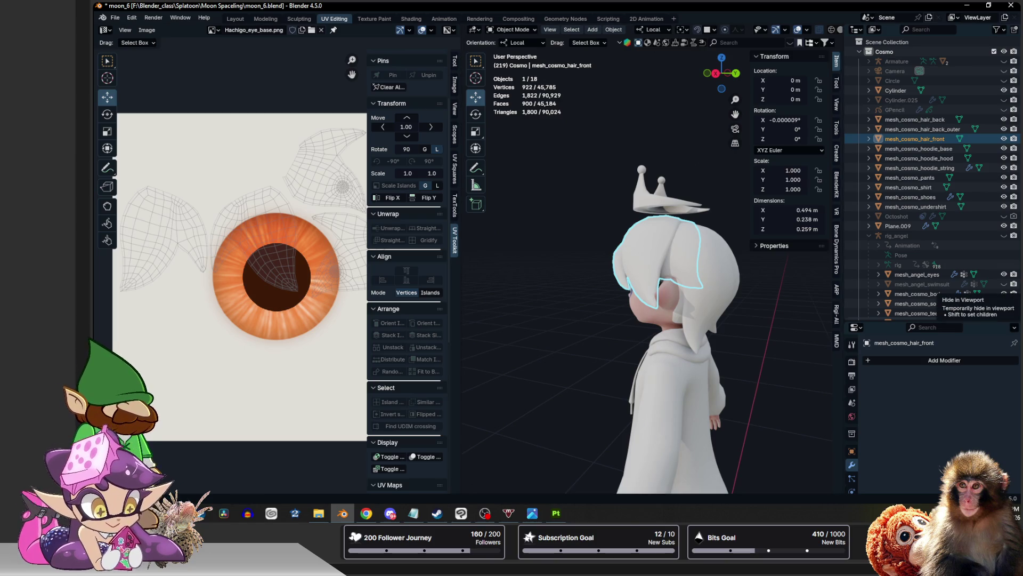
click(556, 512)
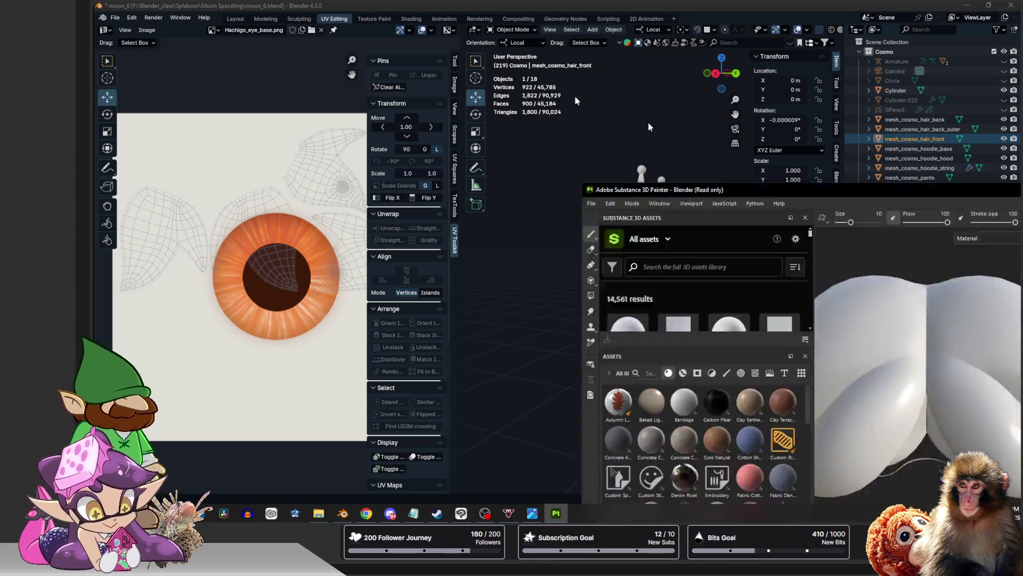
Start a new project with the moon_6_hair mesh, review resolution and template, then cancel it
click(102, 17)
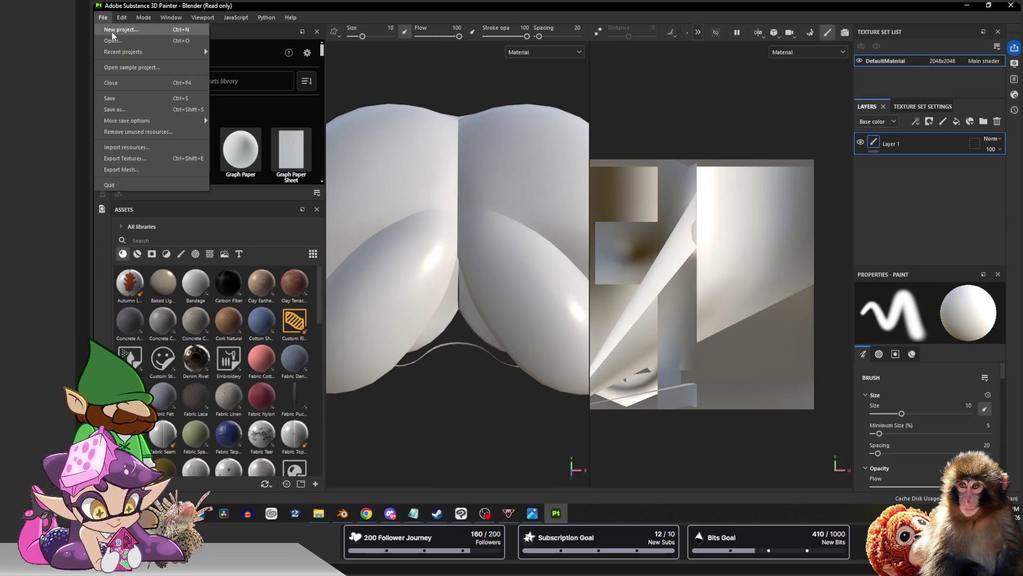
click(118, 30)
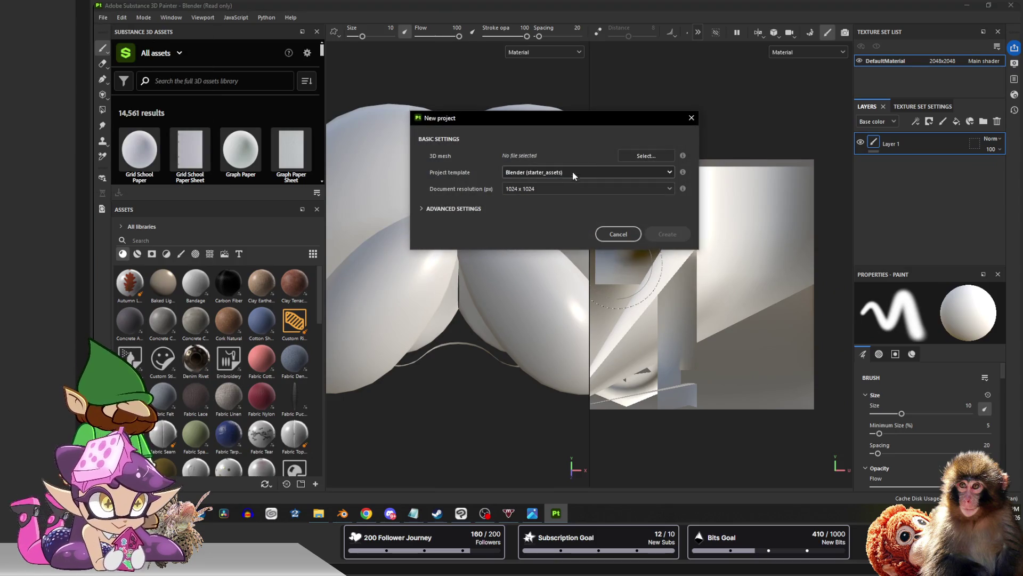
click(637, 156)
click(538, 215)
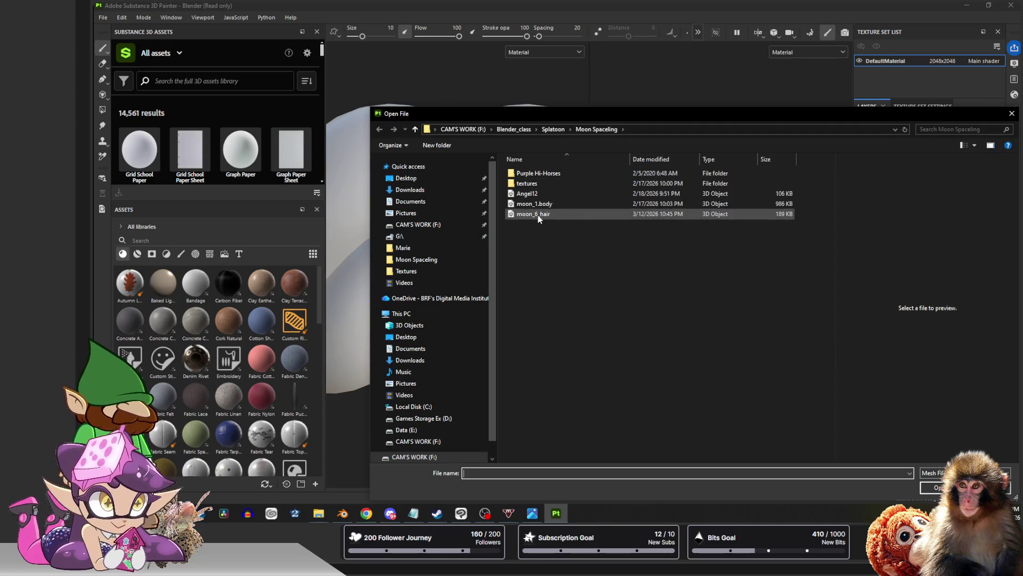
key(Return)
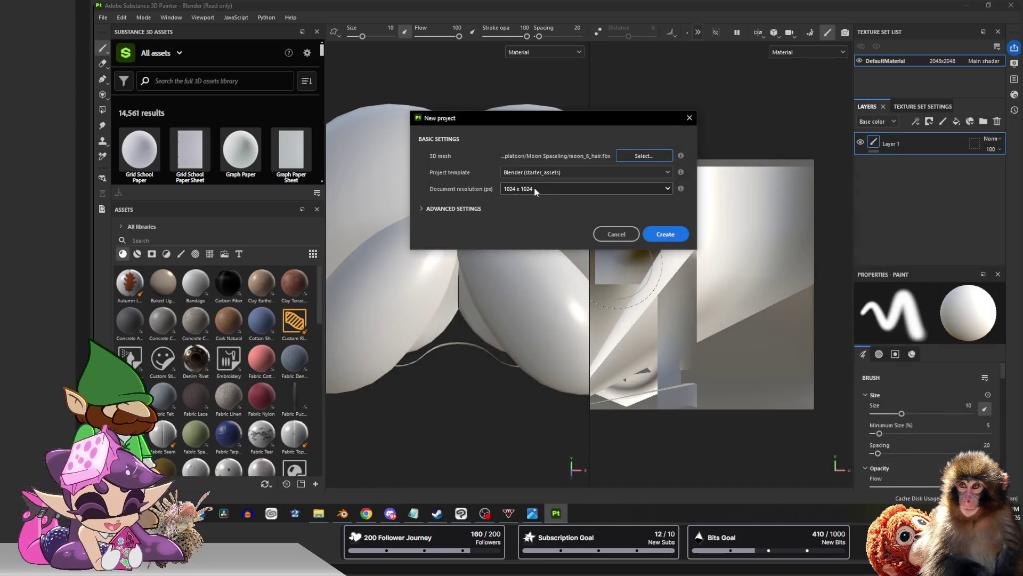
click(535, 187)
click(520, 232)
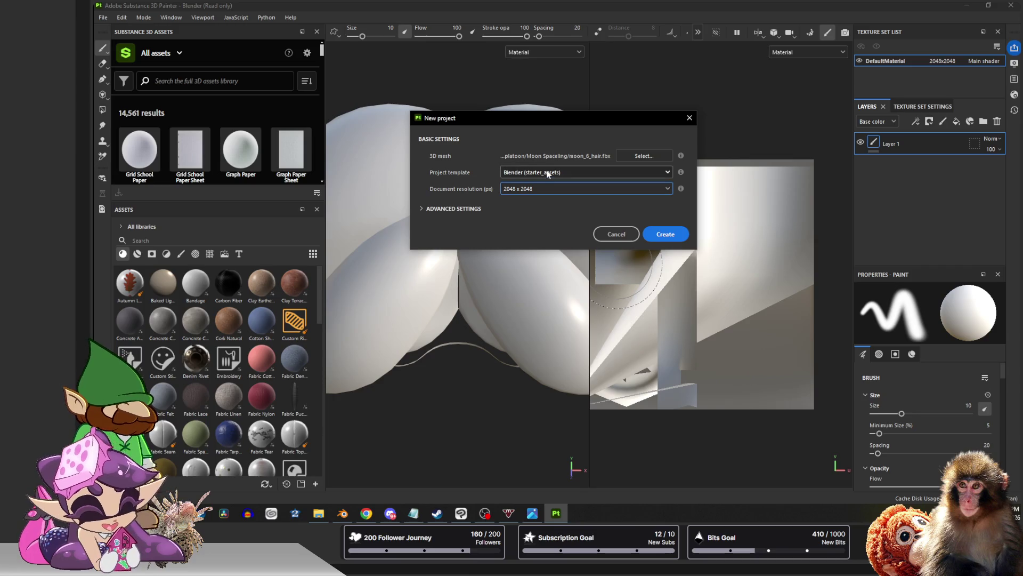
click(545, 173)
click(530, 242)
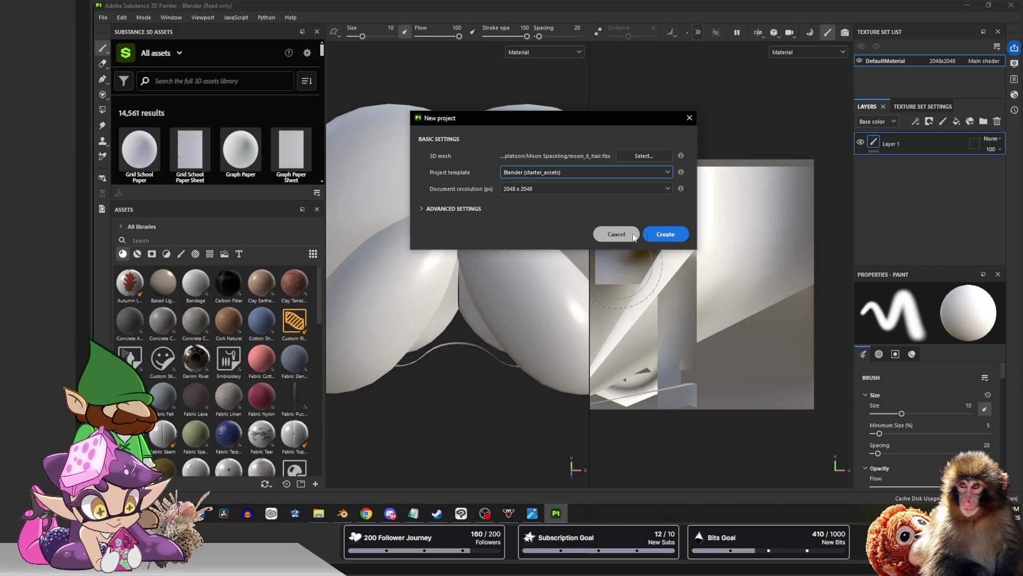
click(665, 235)
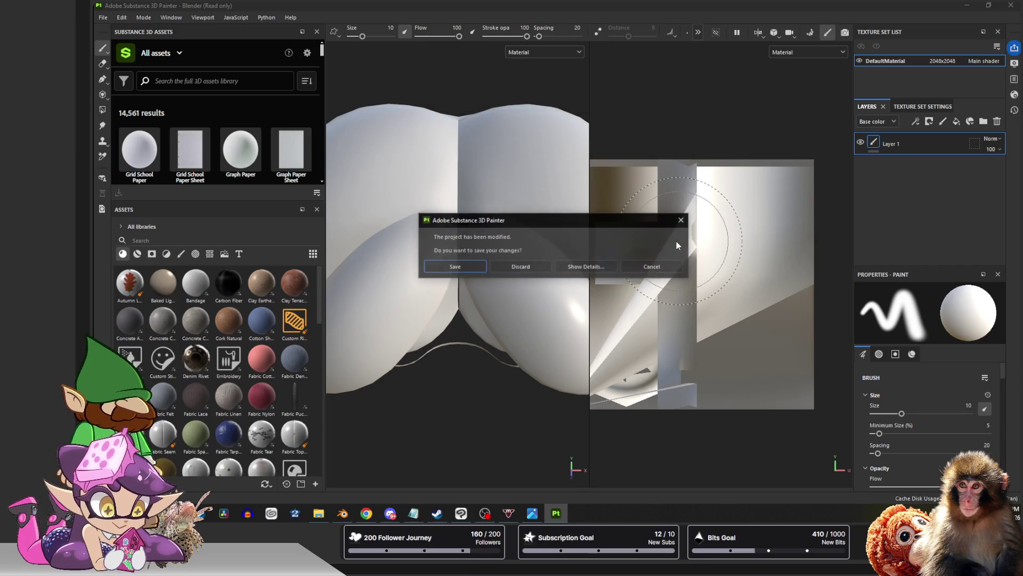
click(472, 269)
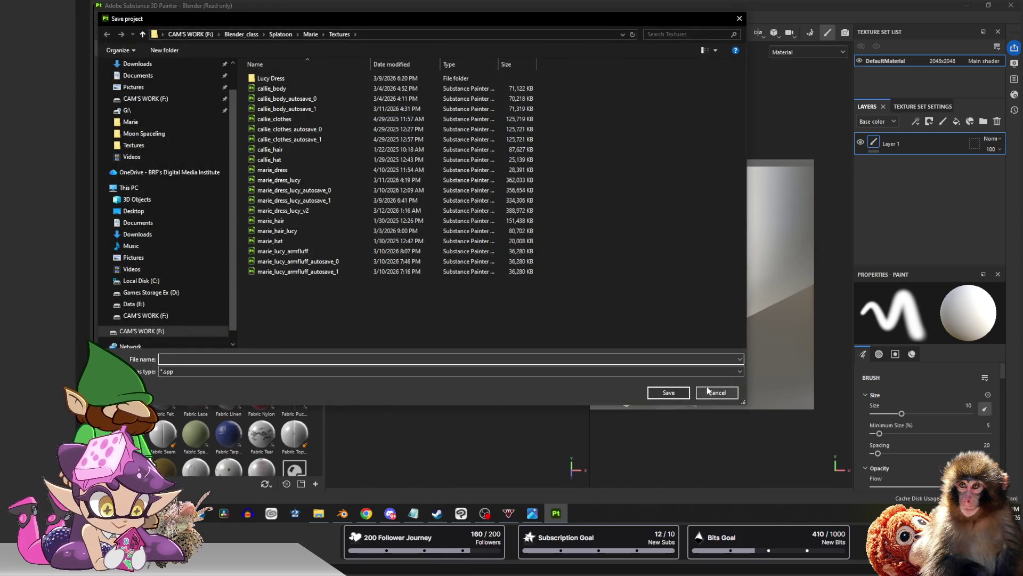
click(714, 392)
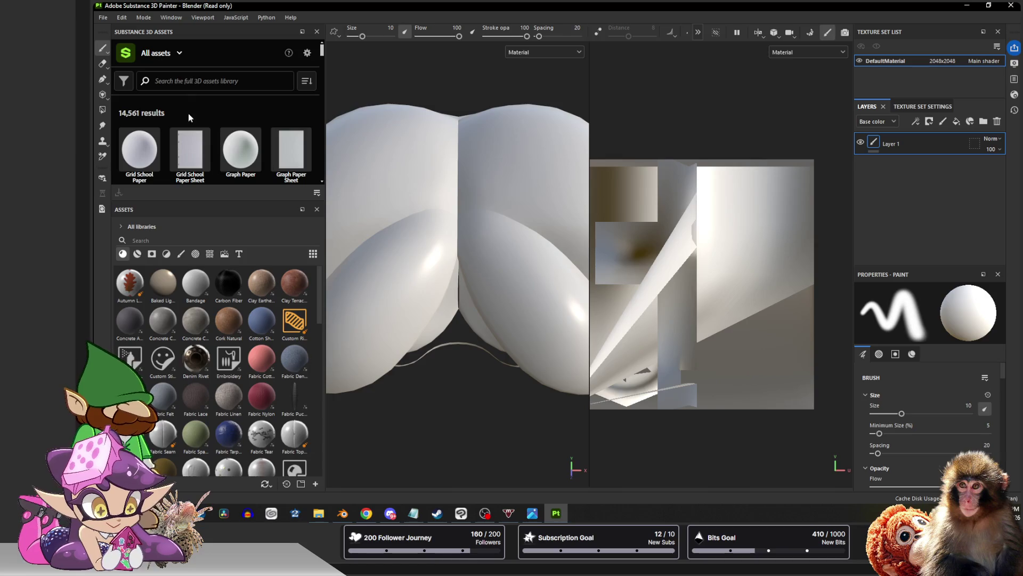
Create the new project at 2048 x 2048 from moon_6_hair.fbx without saving the old one
click(105, 19)
click(113, 31)
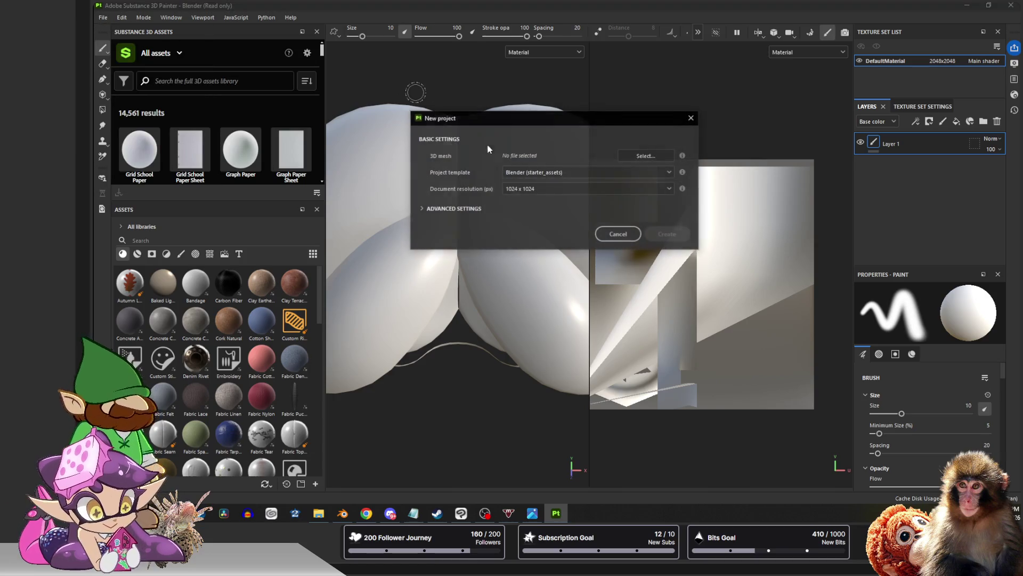
click(565, 190)
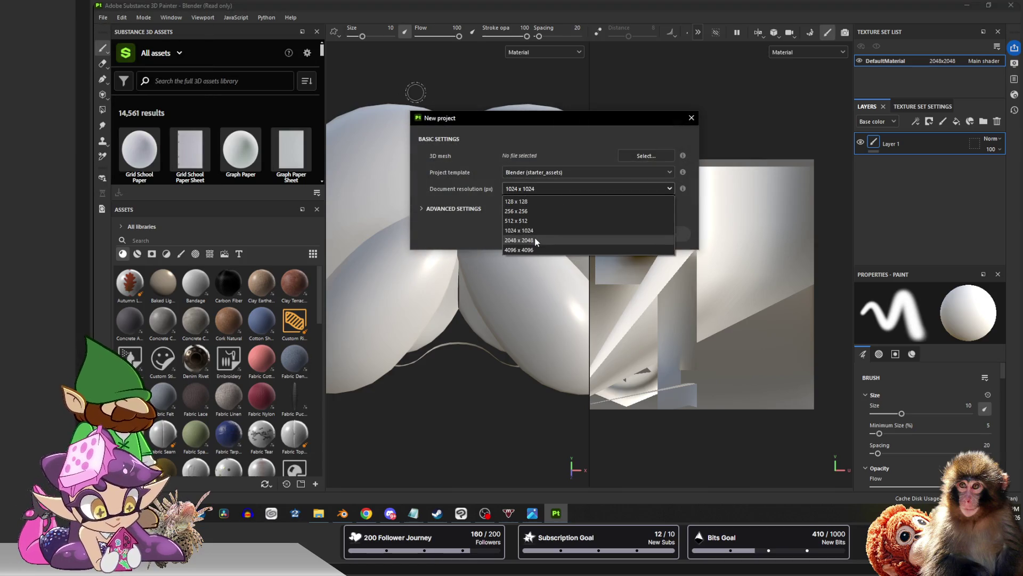
click(552, 240)
click(635, 156)
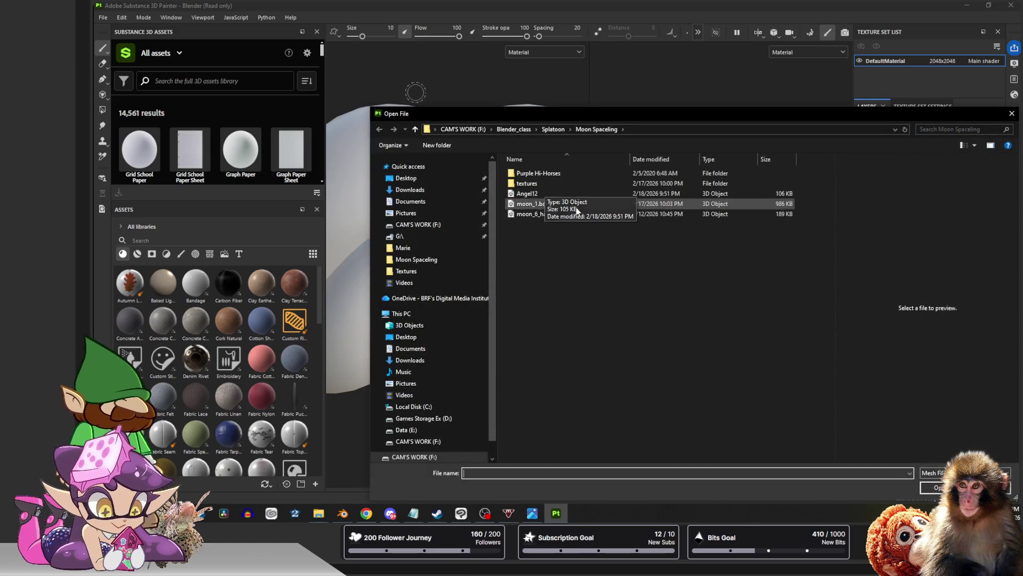
click(534, 214)
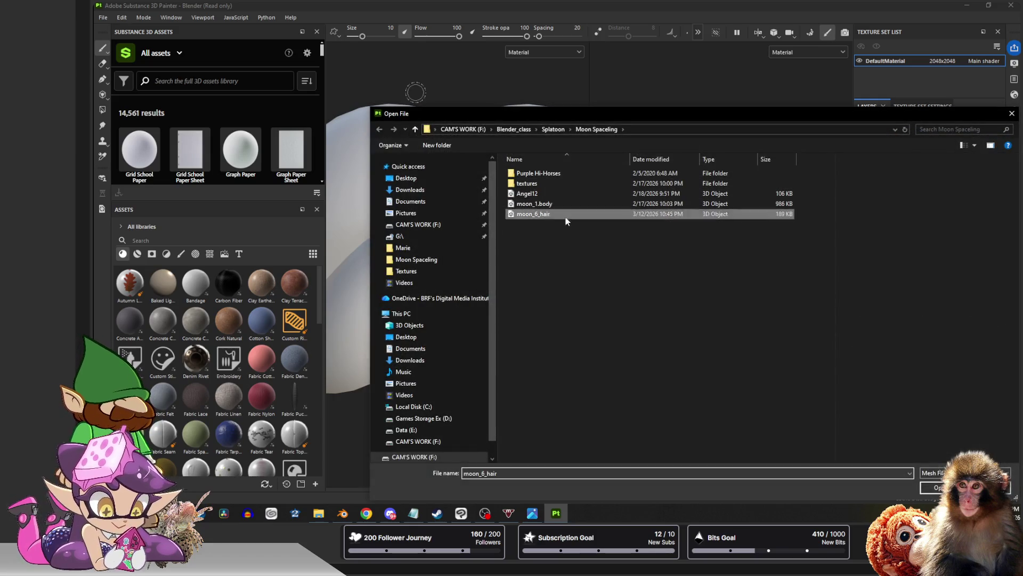
click(930, 484)
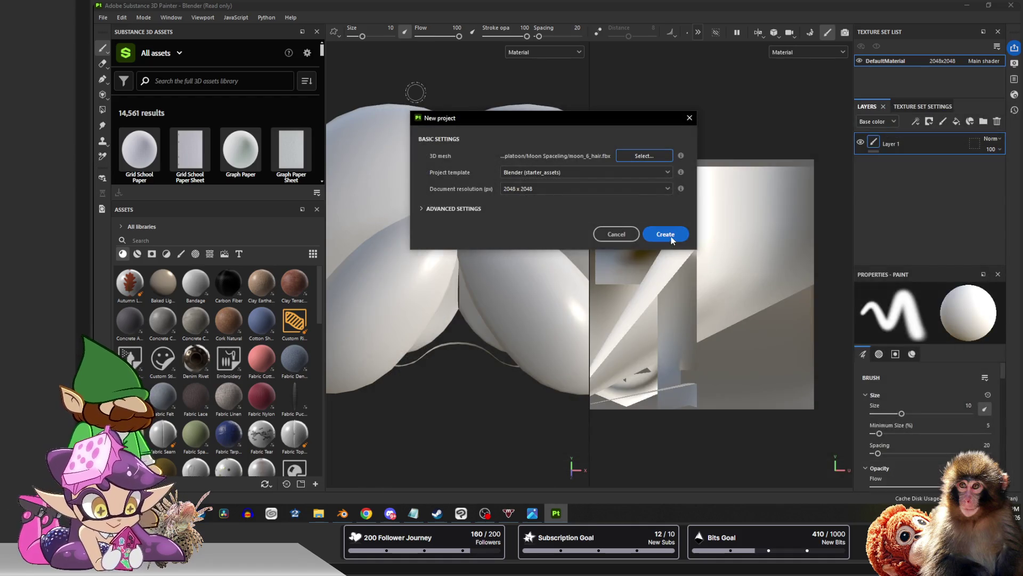
click(665, 235)
click(537, 261)
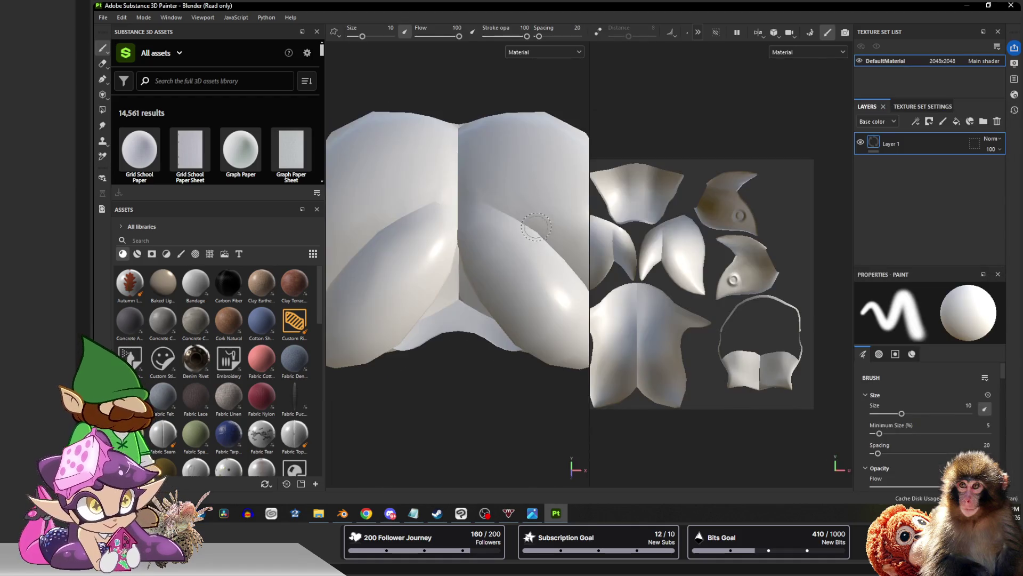
scroll(523, 221, down, 3)
View the hair wireframe in Polygon Fill mode, then in Blender open mesh_cosmo_hair_back_outer in Edit Mode
mouse_move(524, 221)
alt+mouse_down()
mouse_move(469, 247)
mouse_move(579, 244)
mouse_move(458, 206)
mouse_move(508, 198)
mouse_move(496, 219)
mouse_move(572, 229)
mouse_move(530, 210)
mouse_move(497, 258)
mouse_move(493, 234)
mouse_move(435, 218)
mouse_move(423, 200)
alt+mouse_up()
key(4)
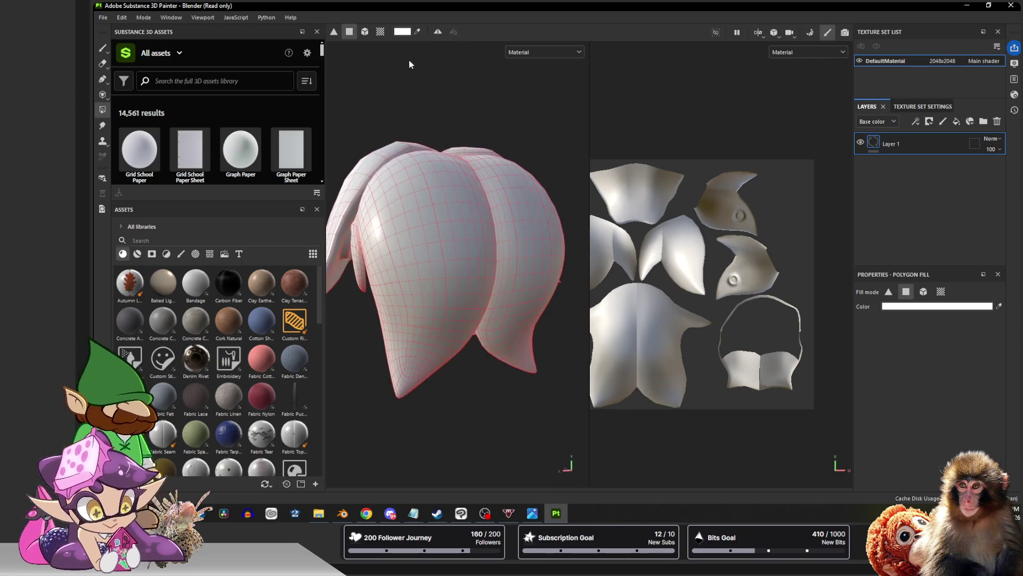
drag(411, 7, 538, 334)
click(591, 4)
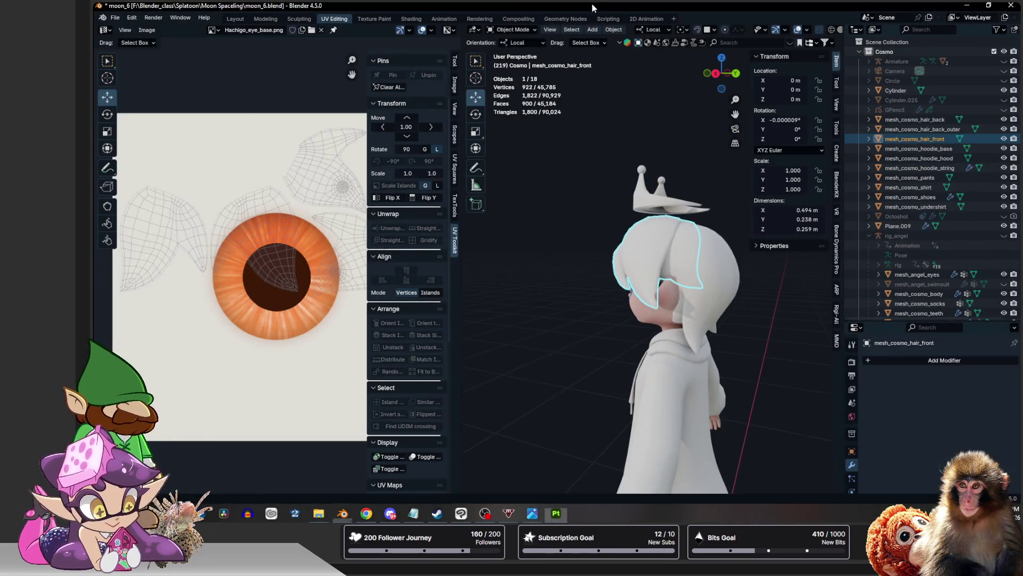
click(655, 273)
key(Tab)
key(KP_Decimal)
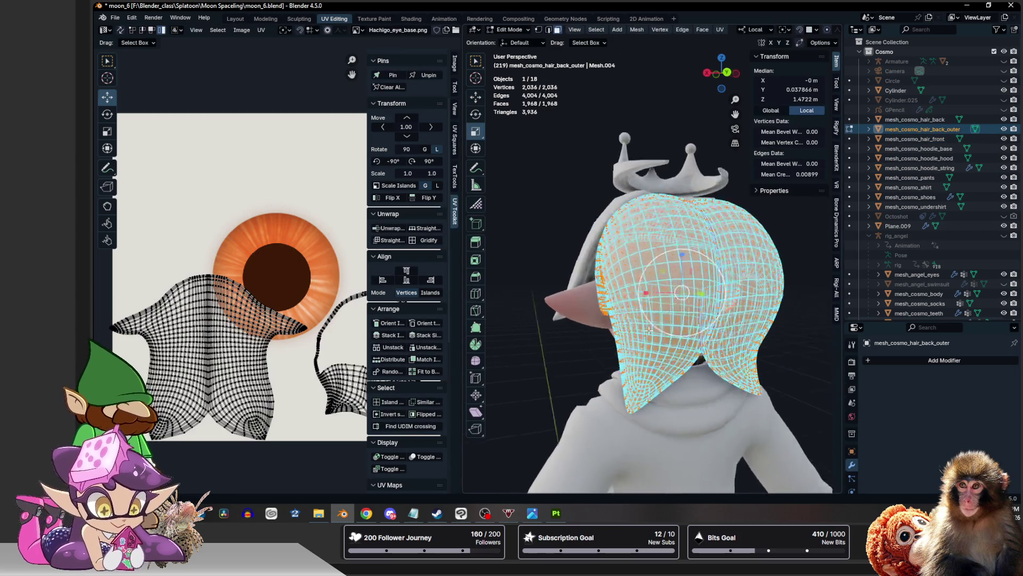
middle_drag(629, 304, 674, 344)
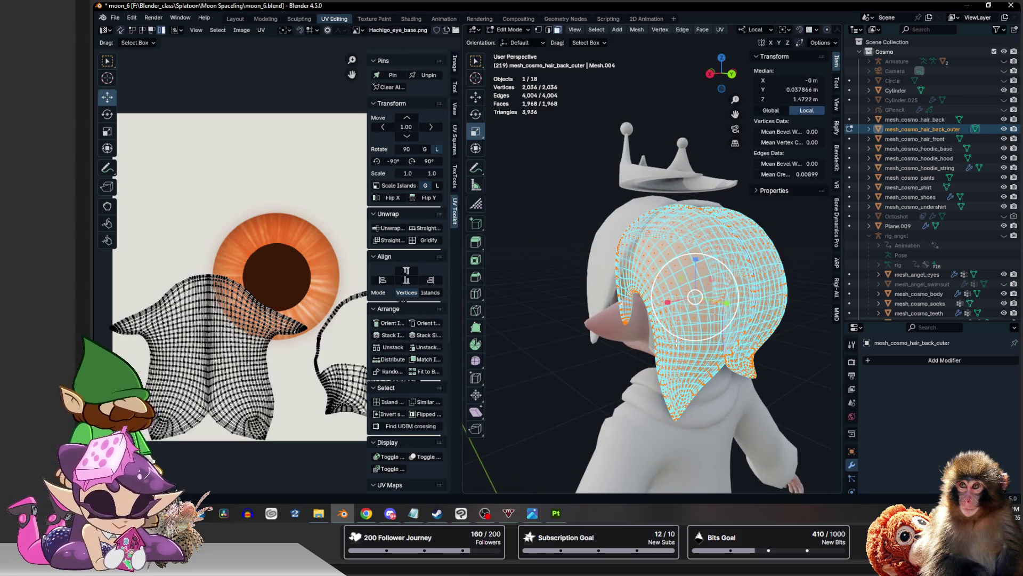
Load moon_5.blend from recent files and delete the outer back hair's Subdivision modifier
click(116, 21)
mouse_move(141, 53)
click(251, 53)
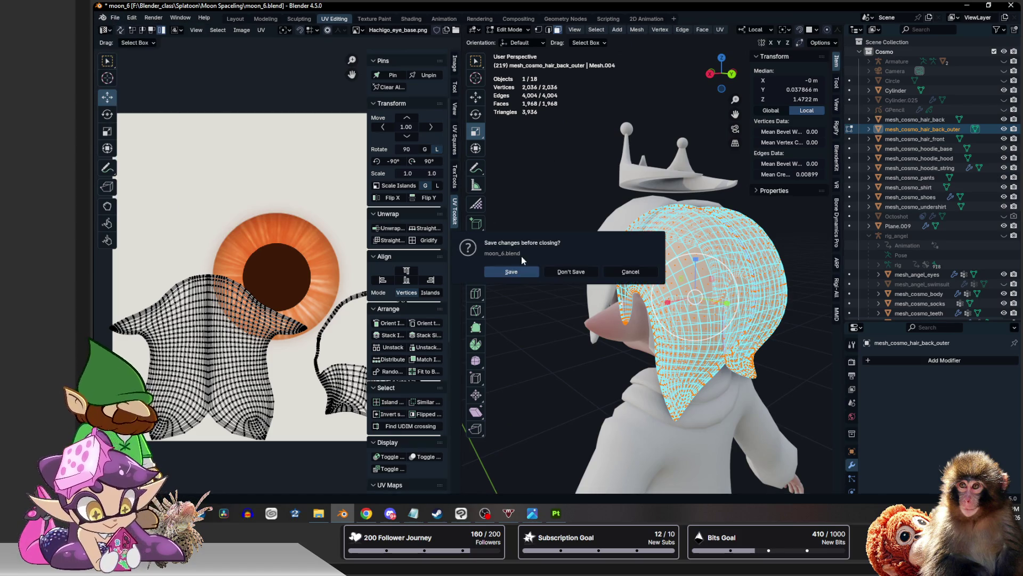
click(555, 274)
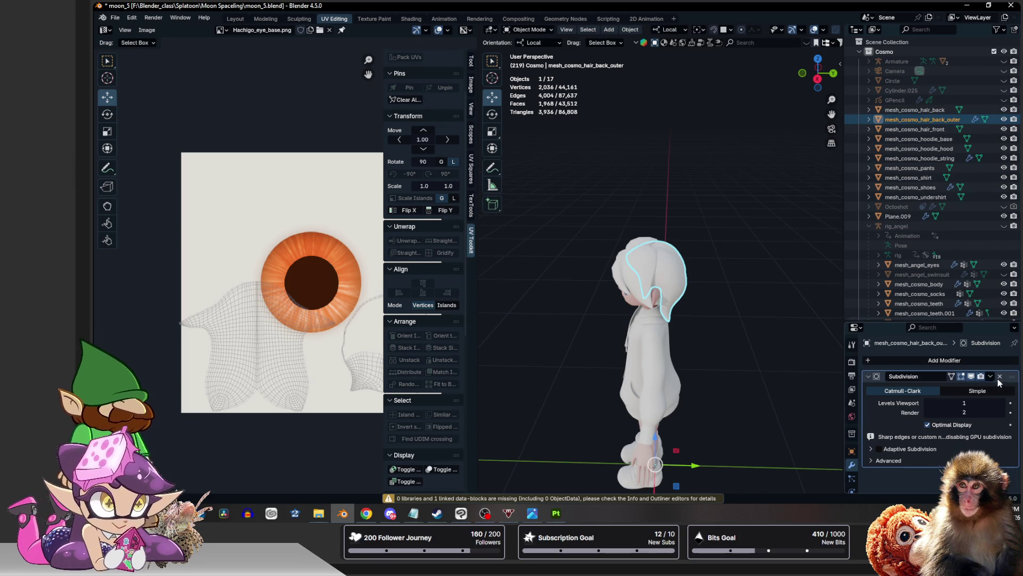
click(998, 377)
Add the front and back hair to the selection so all three hair pieces are ready to export
mouse_move(812, 316)
middle_down()
mouse_move(561, 254)
mouse_move(521, 260)
middle_up()
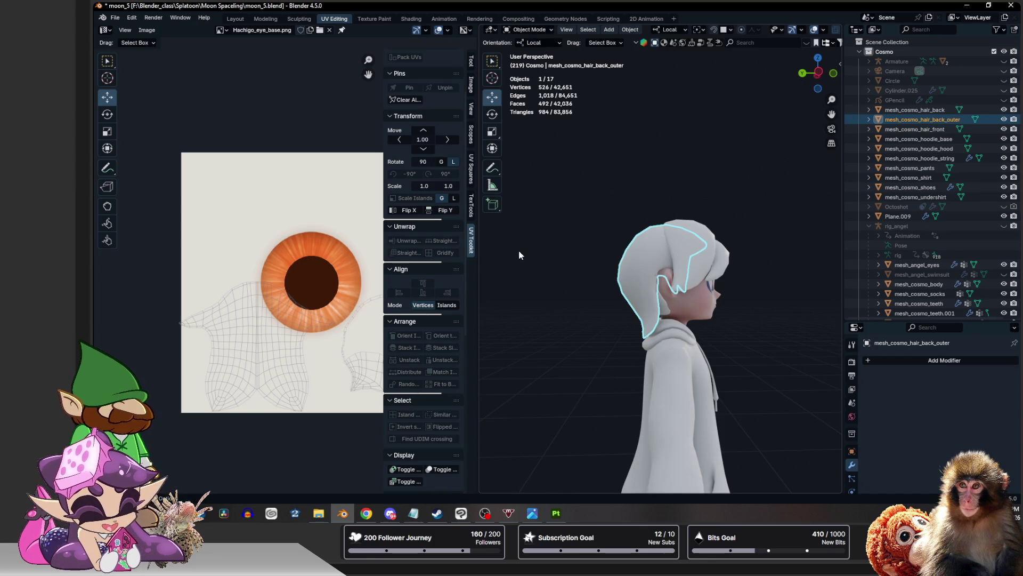
middle_drag(513, 244, 601, 289)
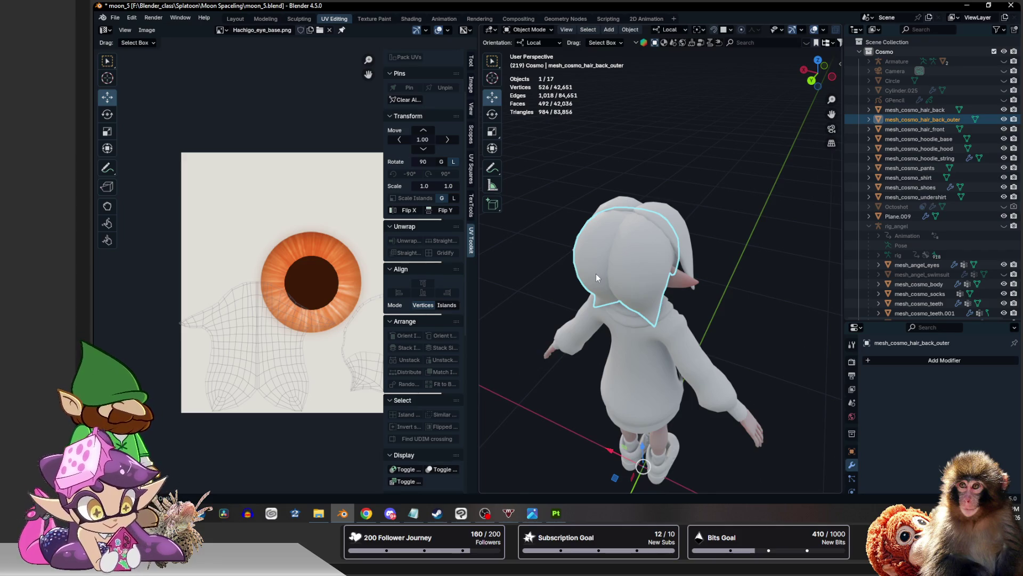
shift+click(631, 203)
mouse_move(630, 202)
middle_down()
mouse_move(696, 257)
mouse_move(605, 276)
middle_up()
shift+click(695, 258)
click(115, 18)
mouse_move(131, 164)
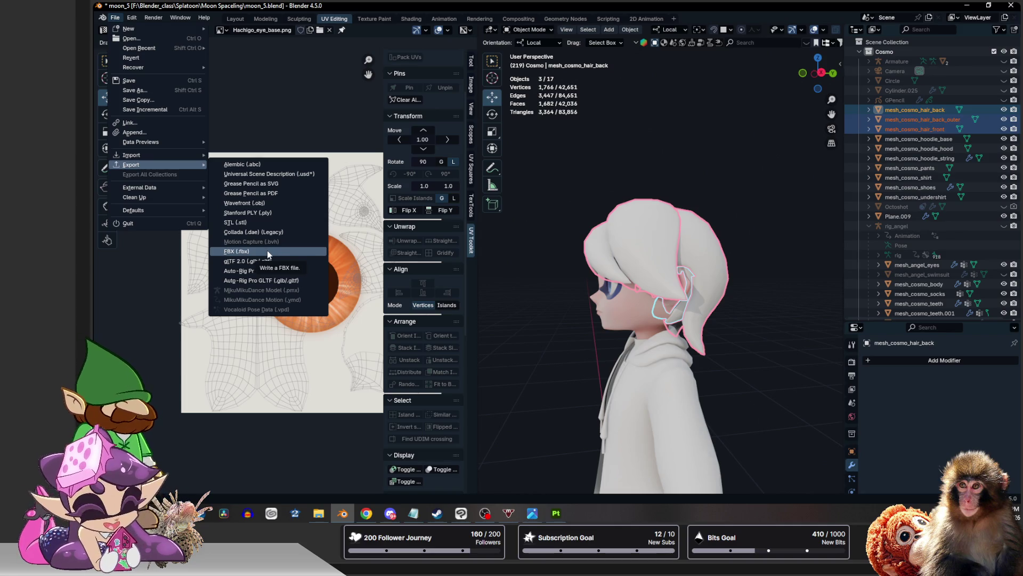
Export the three hair pieces to moon_6_hair.fbx and save the moon_5 scene
click(267, 250)
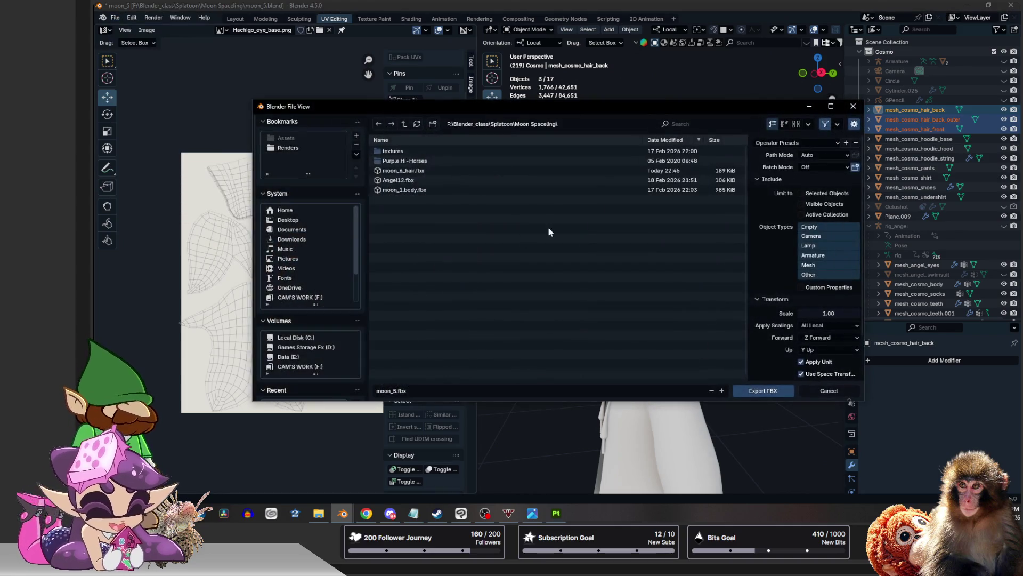
click(395, 161)
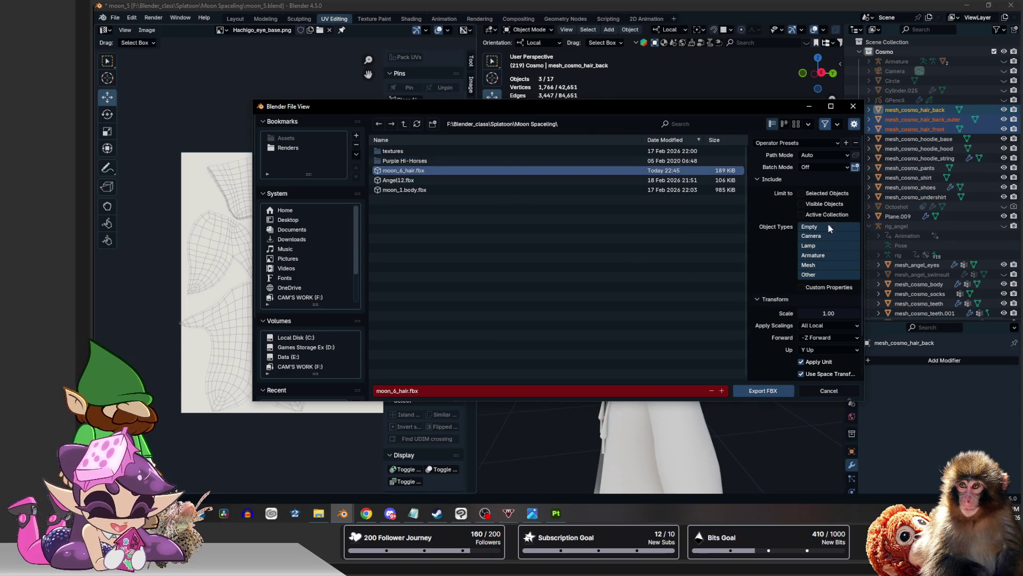
click(772, 391)
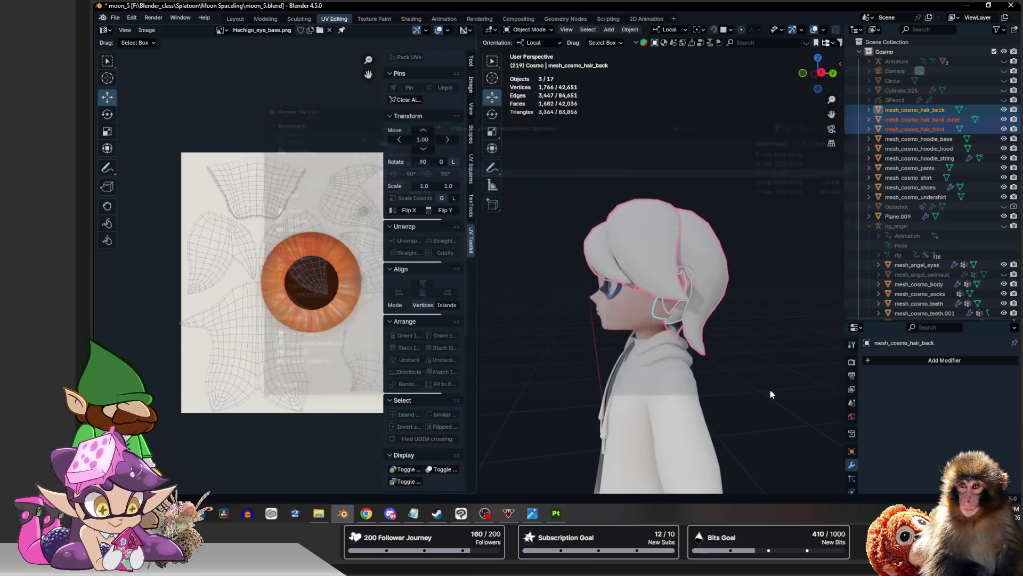
click(530, 165)
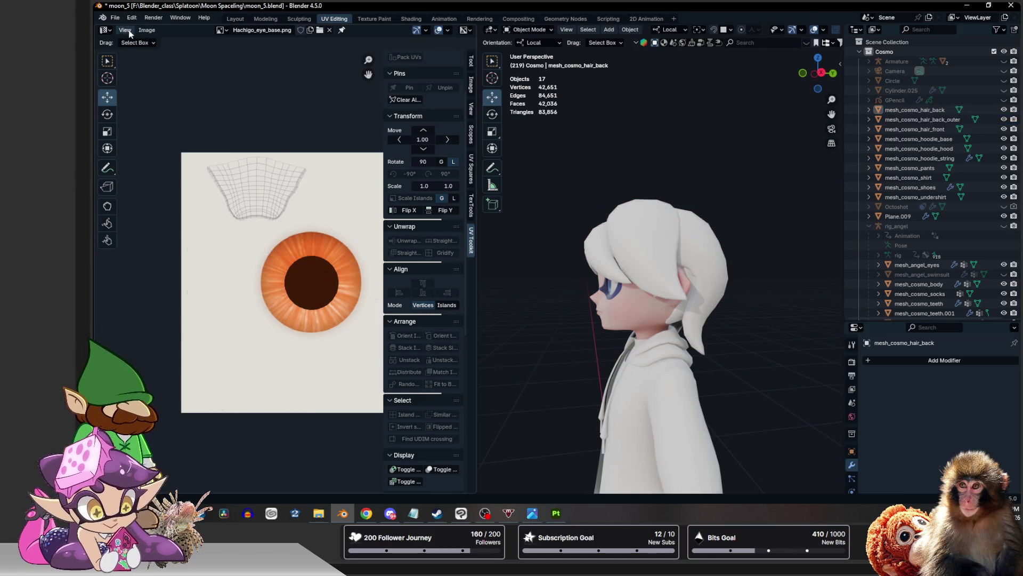
click(115, 17)
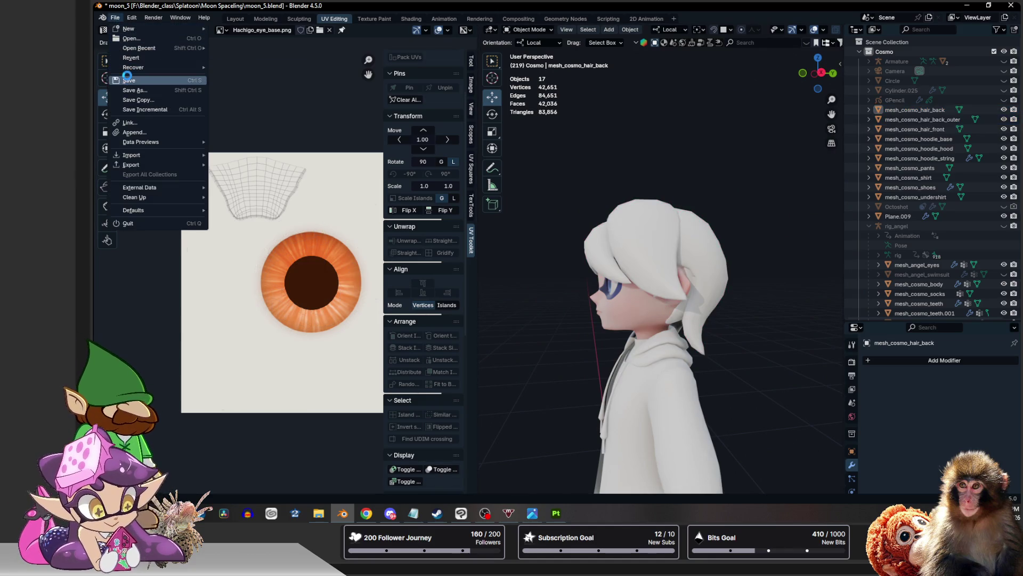
click(128, 80)
click(116, 17)
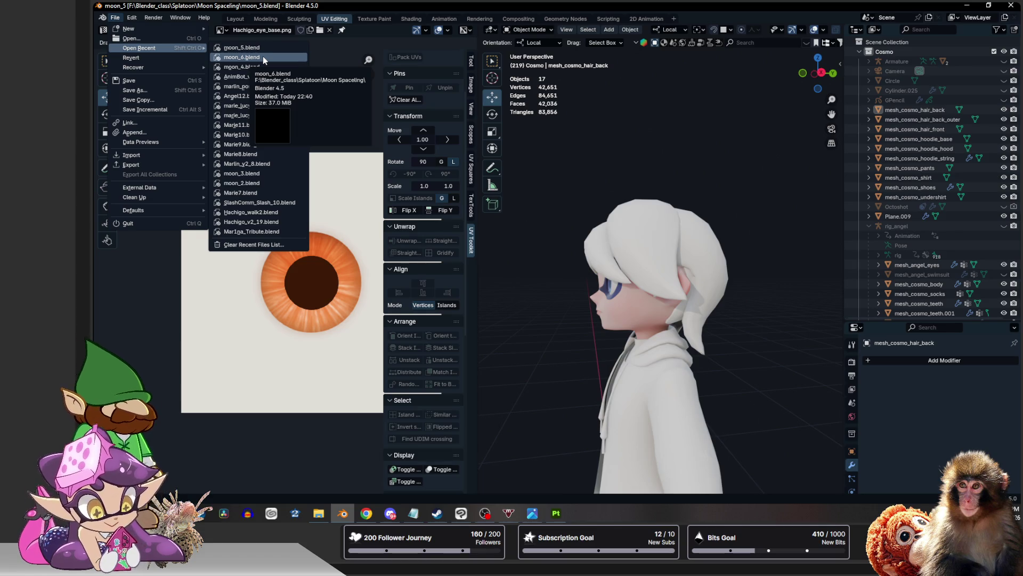
Open moon_6.blend from Open Recent and delete the selected old outer back hair object
click(263, 56)
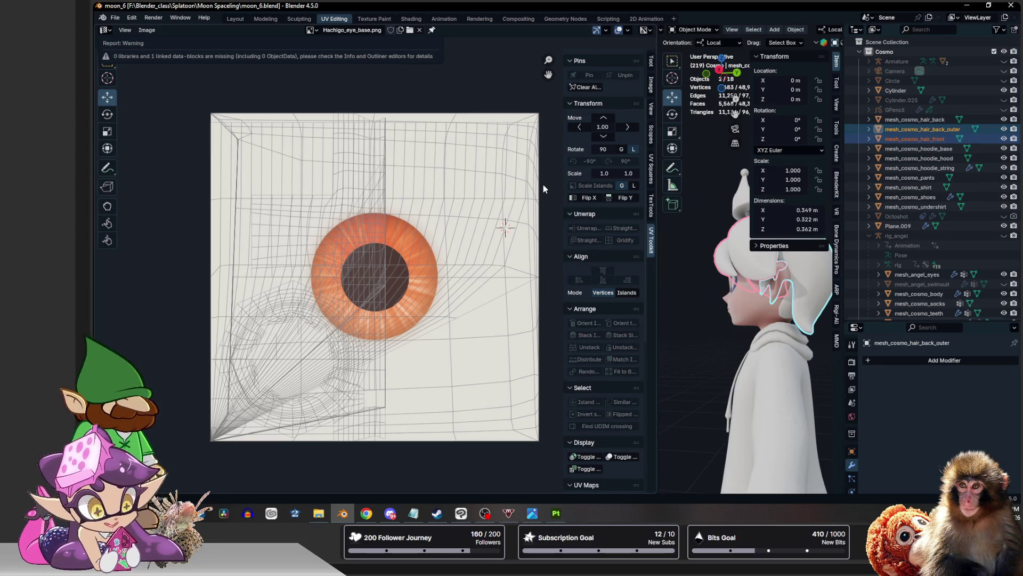
click(661, 288)
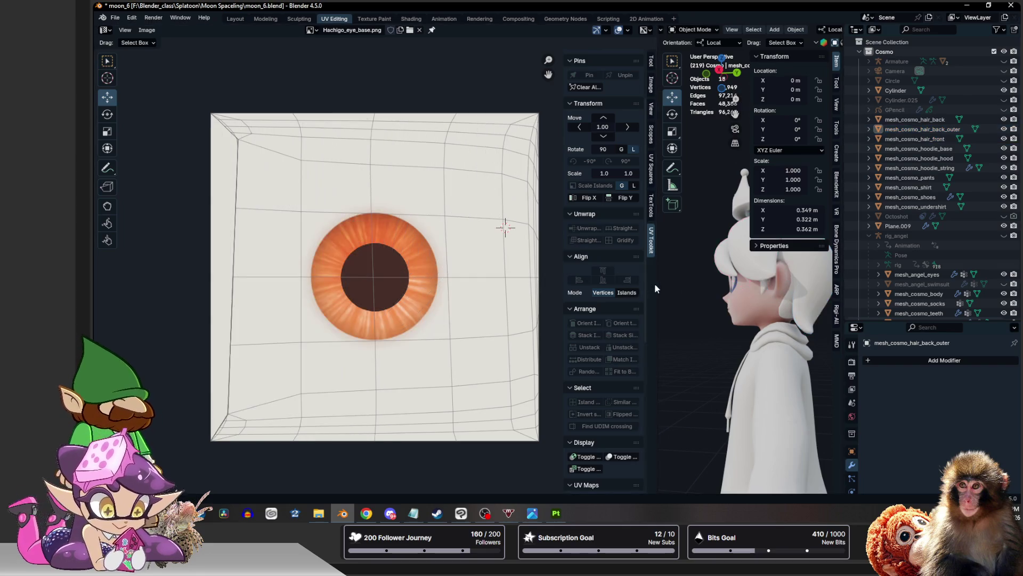
drag(659, 284, 357, 279)
click(620, 239)
middle_drag(615, 264, 584, 237)
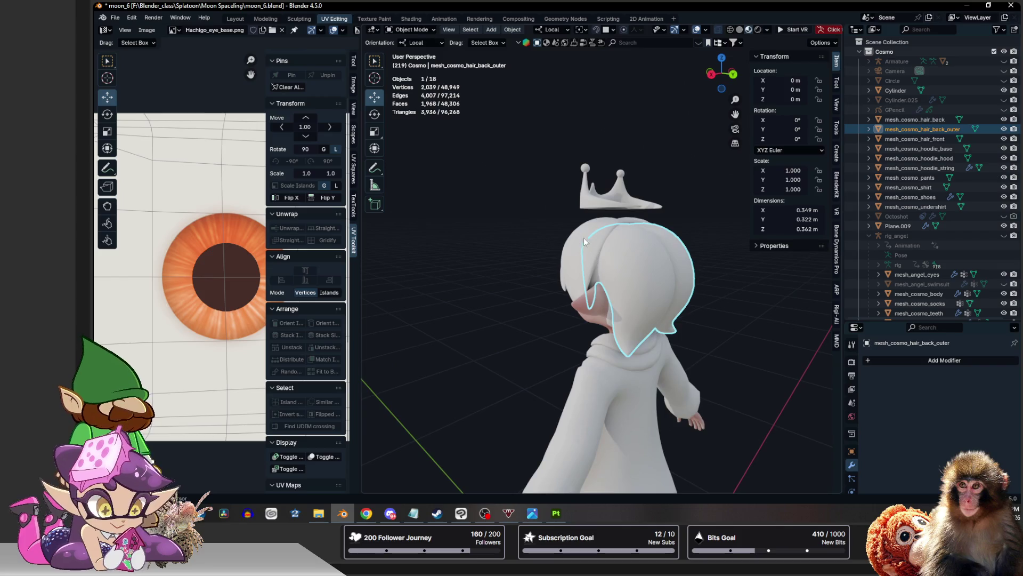
key(Delete)
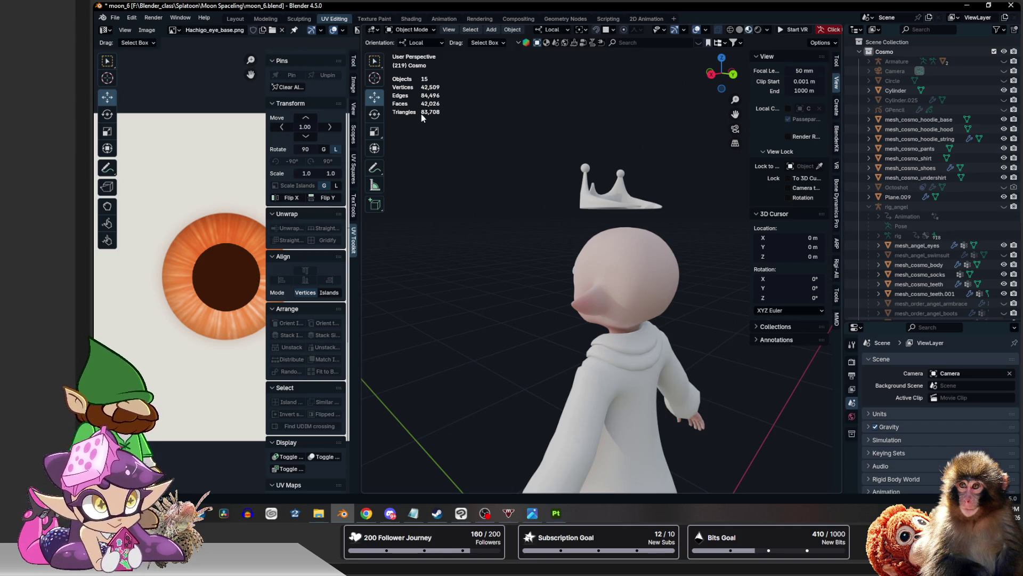
click(117, 17)
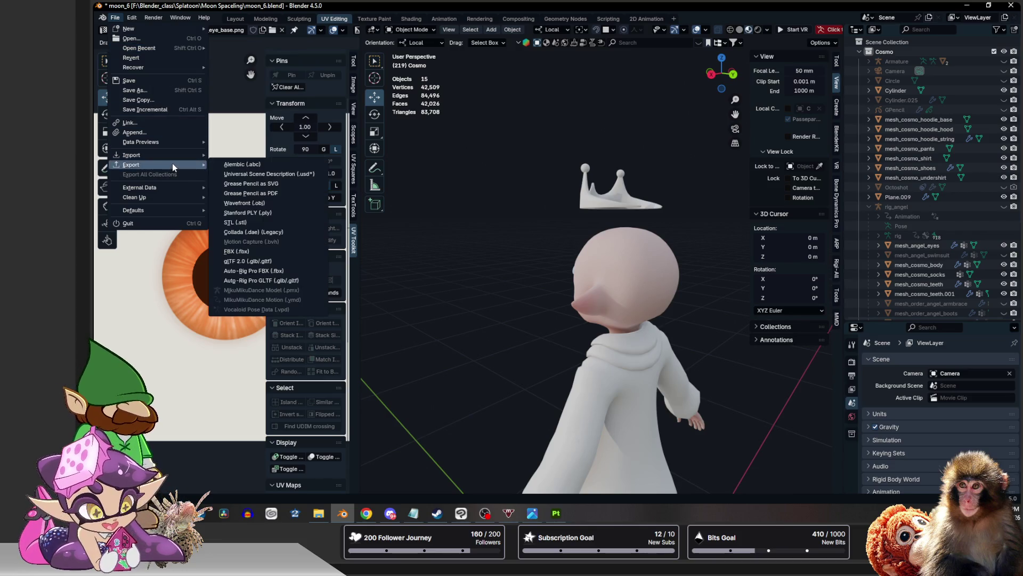
Import moon_6_hair.fbx into the scene and check the front hair mesh in Edit Mode
mouse_move(131, 155)
click(254, 251)
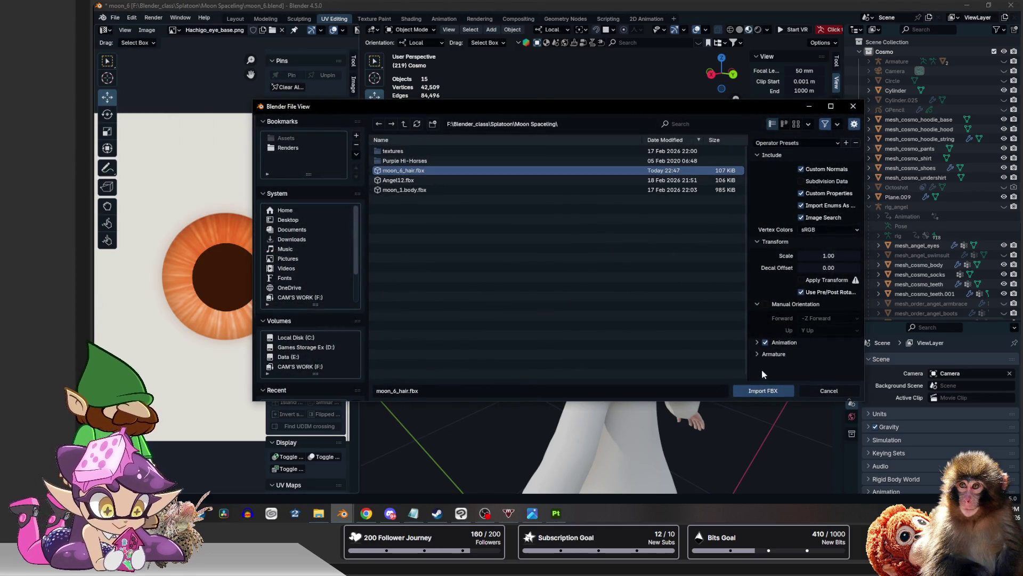
click(756, 390)
click(508, 171)
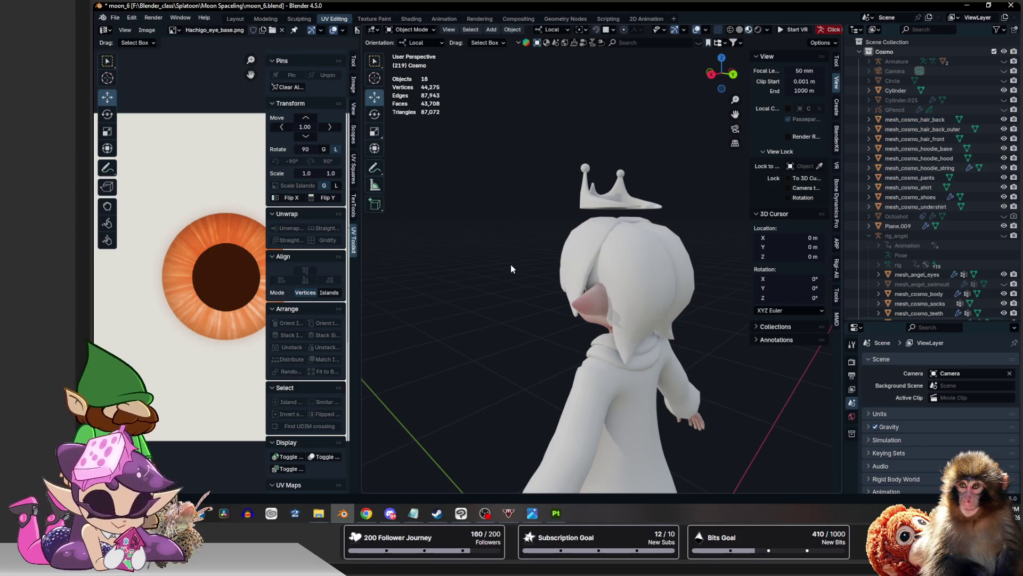
mouse_move(513, 264)
middle_down()
mouse_move(612, 250)
mouse_move(688, 269)
mouse_move(625, 310)
middle_up()
click(624, 247)
key(Tab)
key(Tab)
click(688, 269)
Add a Subdivision modifier to the outer back, front and back hair meshes
click(905, 362)
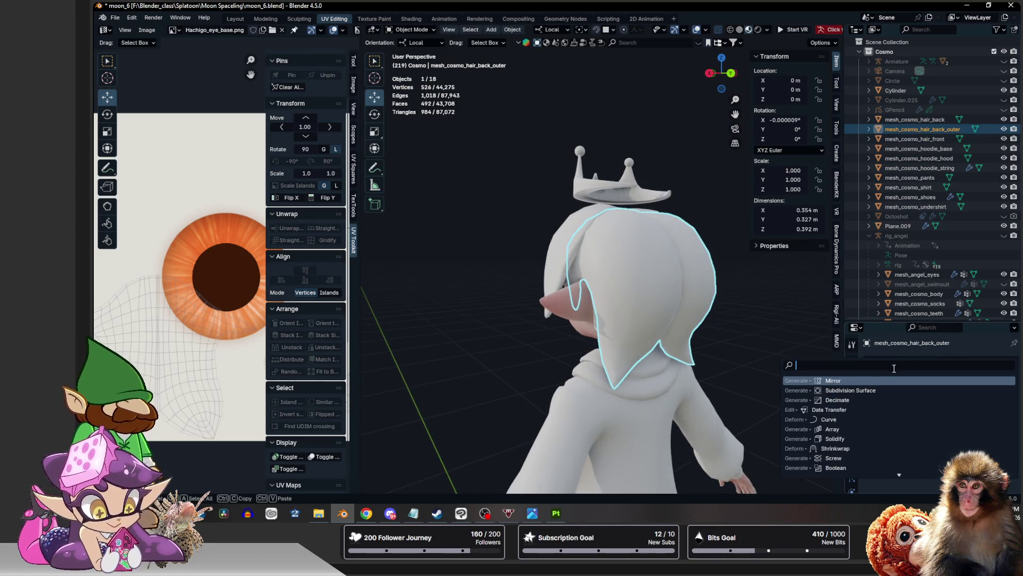
click(831, 386)
click(579, 222)
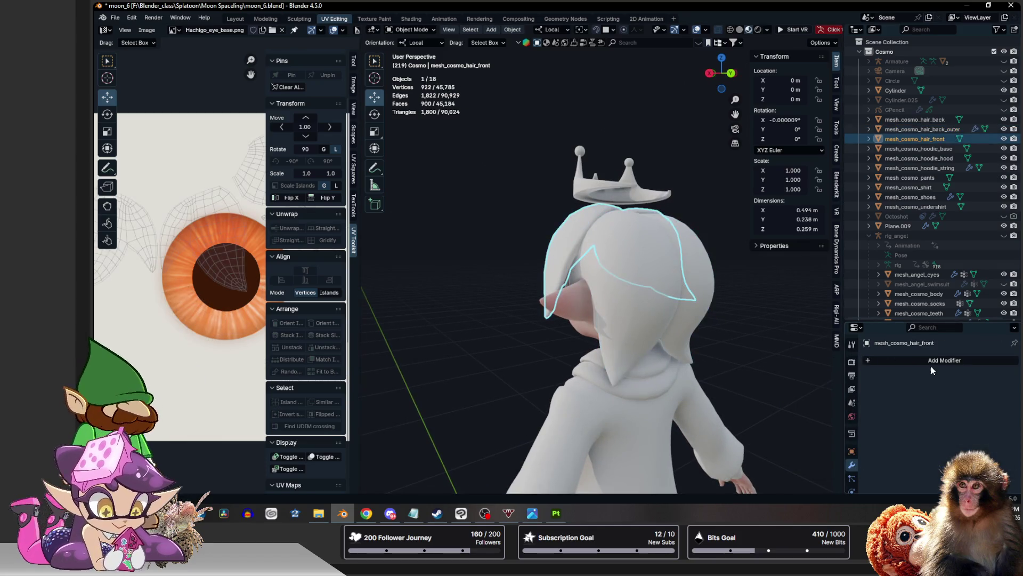
click(904, 362)
click(831, 386)
mouse_move(812, 340)
middle_down()
mouse_move(563, 266)
mouse_move(540, 272)
middle_up()
click(551, 328)
click(924, 362)
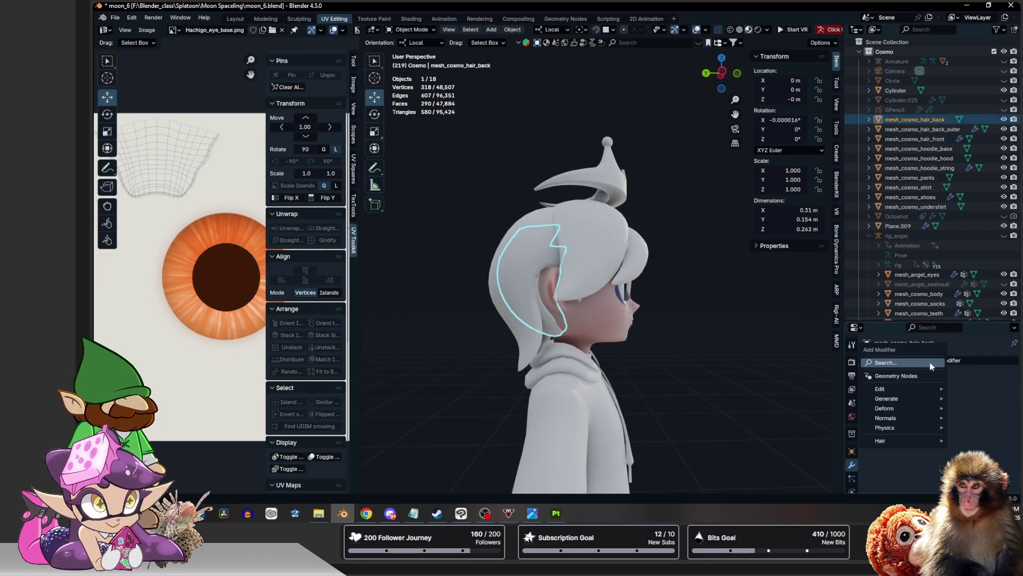
click(829, 360)
Select all three hair meshes and widen the UV editor over the eye texture
shift+click(572, 266)
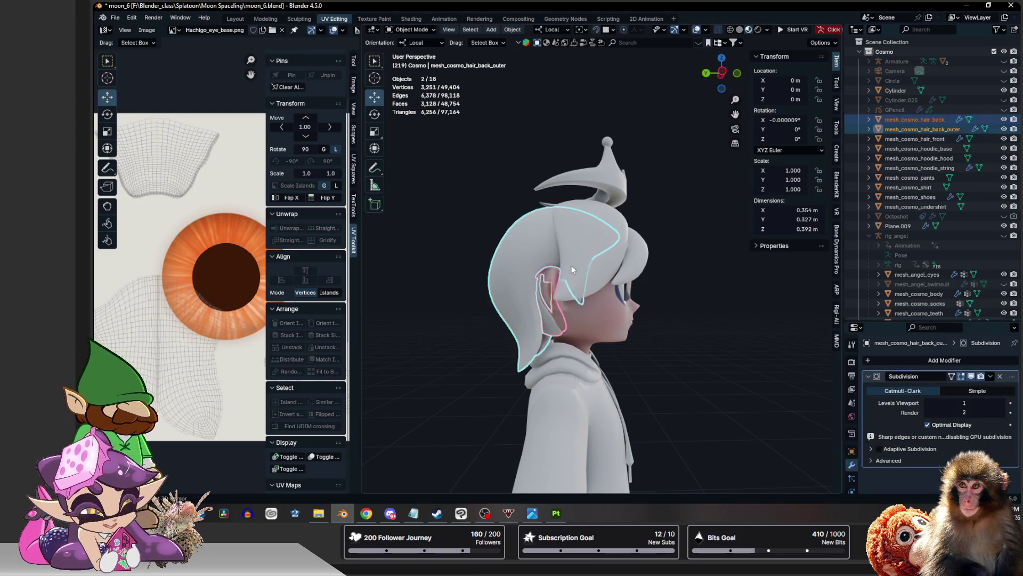
middle_drag(592, 259, 492, 274)
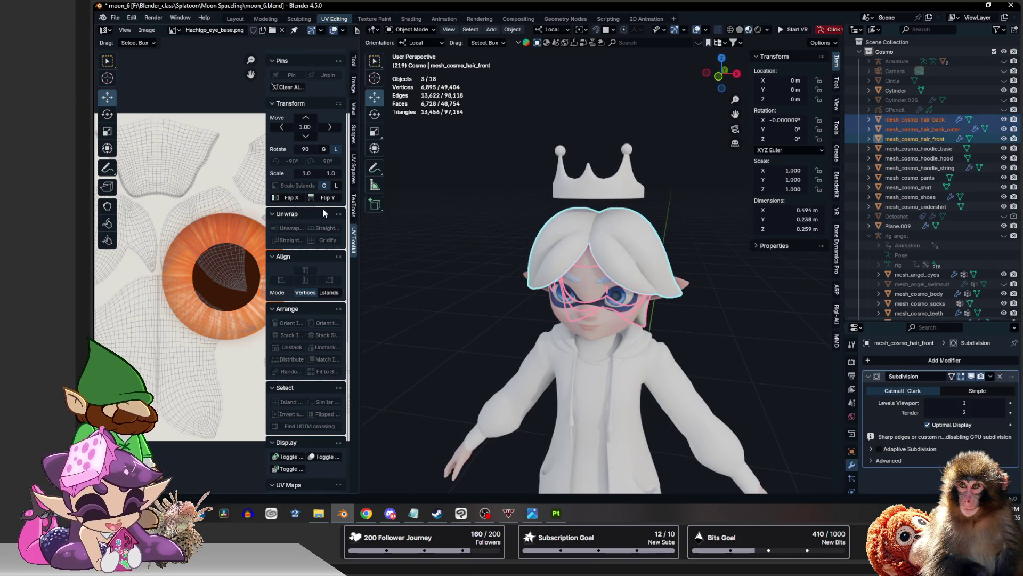
drag(359, 231, 572, 239)
scroll(425, 245, up, 4)
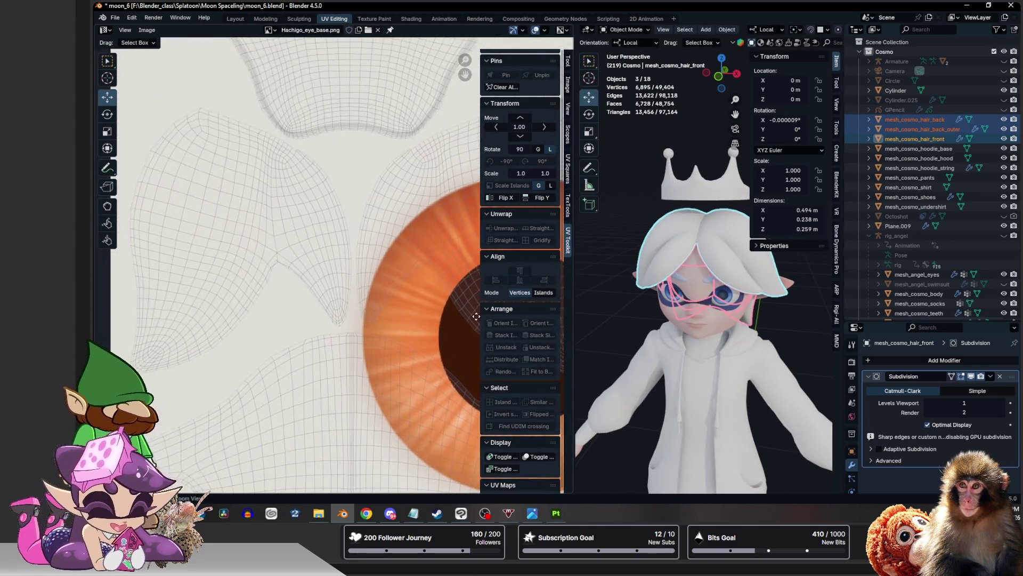
mouse_move(281, 270)
middle_down()
mouse_move(458, 315)
mouse_move(433, 189)
mouse_move(230, 236)
mouse_move(287, 268)
middle_up()
scroll(447, 313, down, 2)
scroll(230, 236, down, 2)
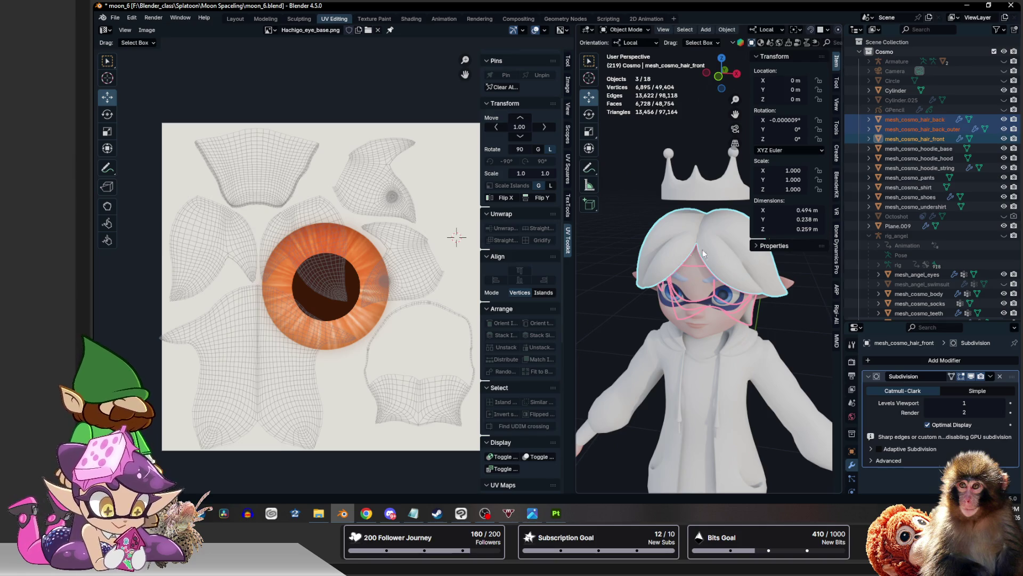
Export the selected hair meshes over moon_6_hair.fbx and save the blend file
click(115, 21)
mouse_move(157, 164)
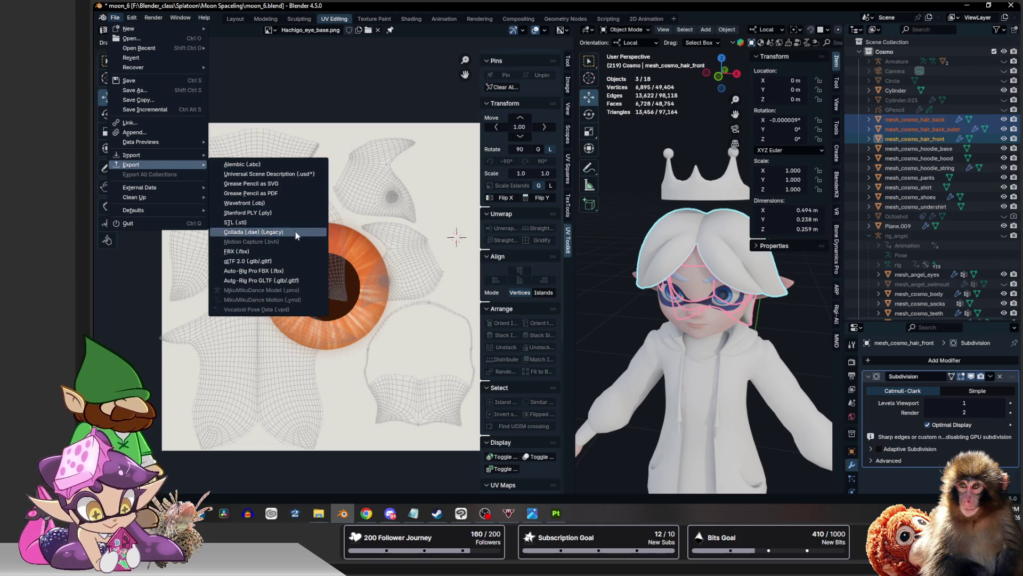
click(280, 250)
click(414, 172)
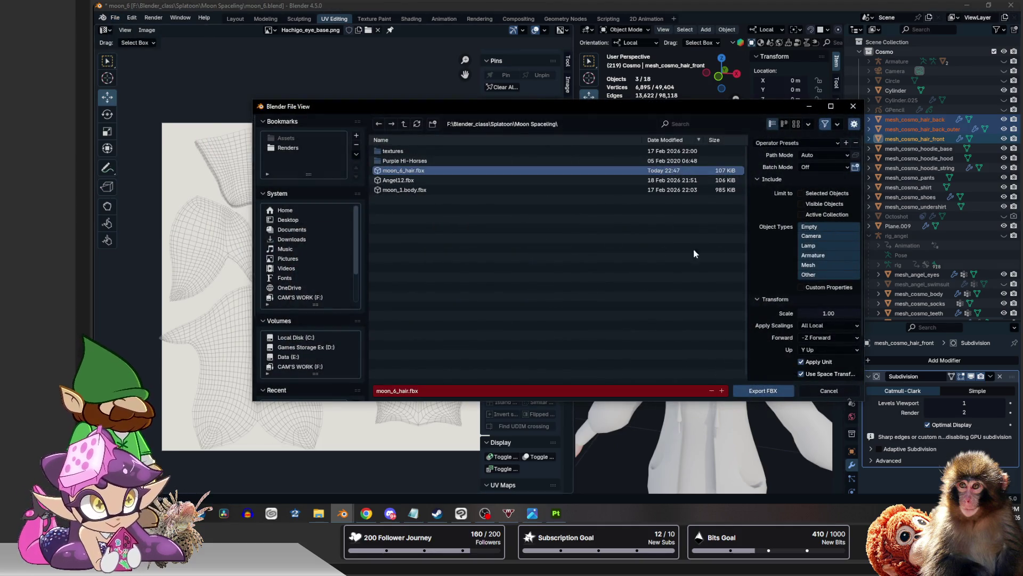
click(802, 194)
click(760, 390)
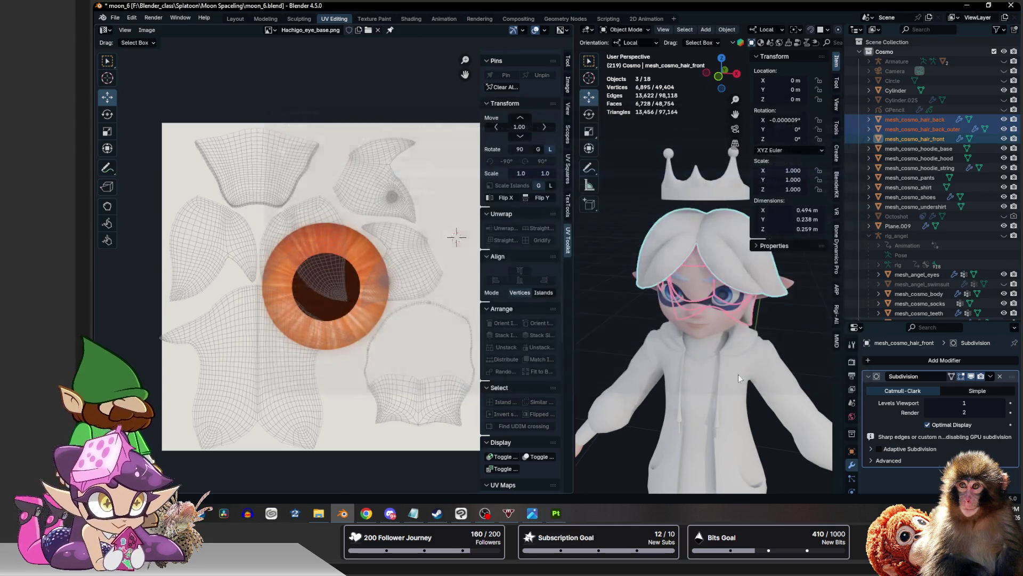
click(116, 18)
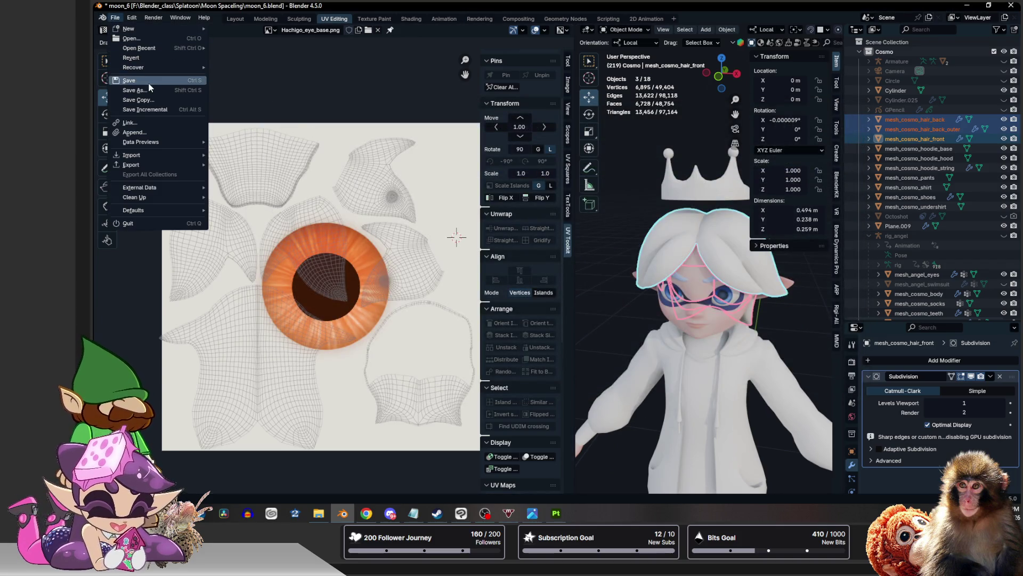
click(149, 81)
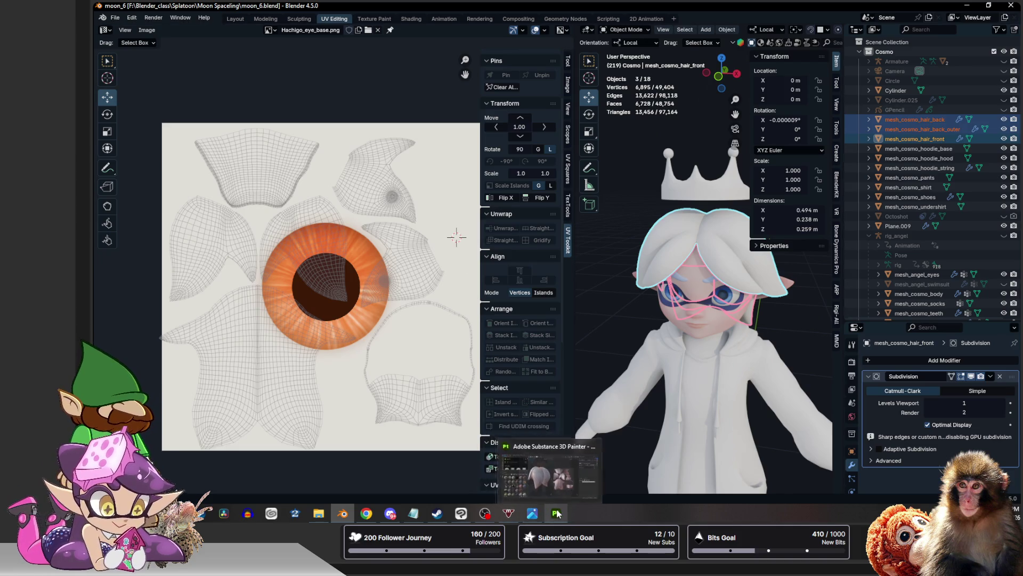
mouse_move(557, 514)
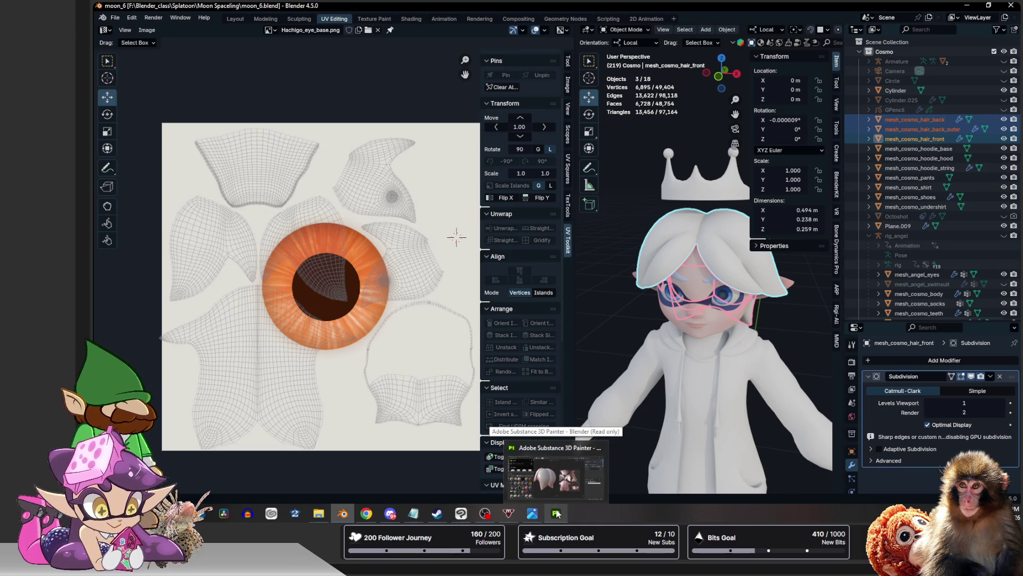
Maximize Painter and start a new project at 2048 x 2048 document resolution
click(557, 451)
double_click(559, 344)
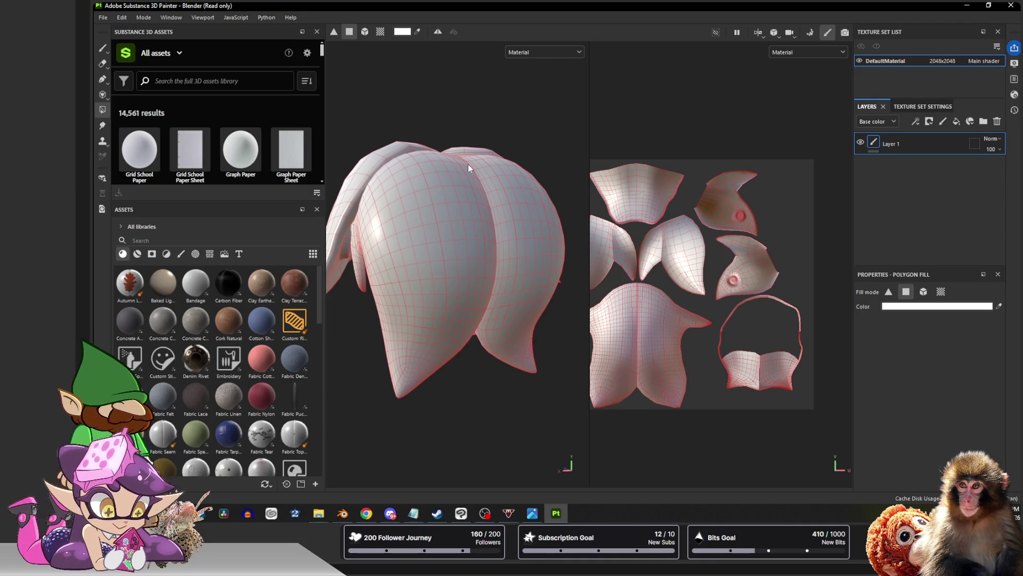
click(121, 17)
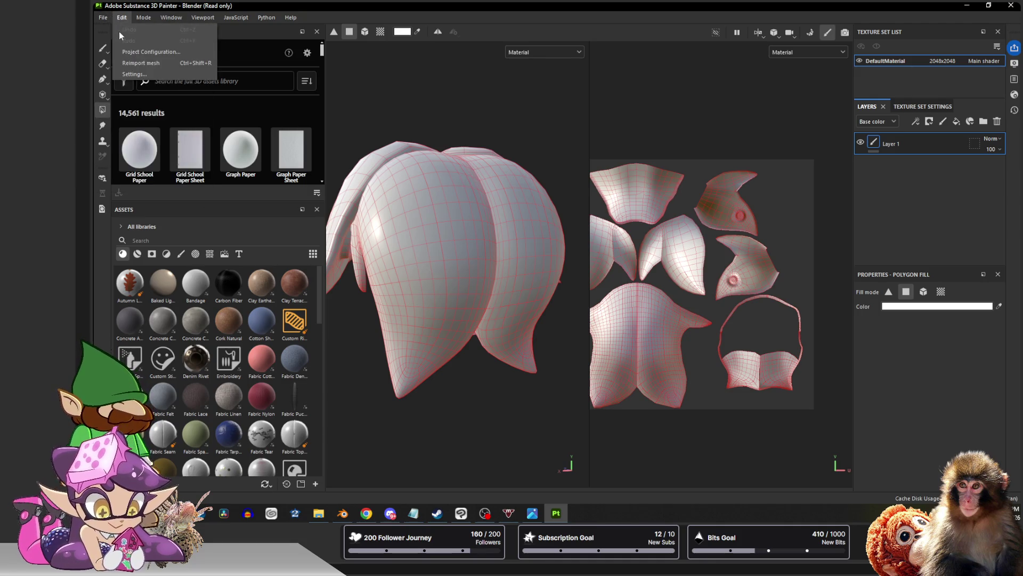
click(120, 29)
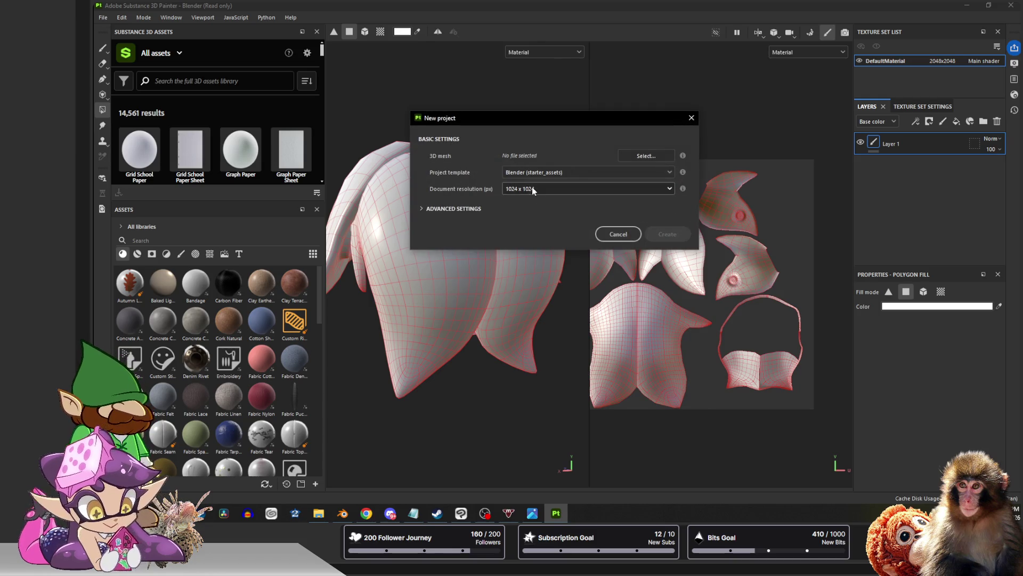
click(532, 189)
click(524, 238)
Create the project from moon_6_hair.fbx, discarding the old project's unsaved changes
click(657, 156)
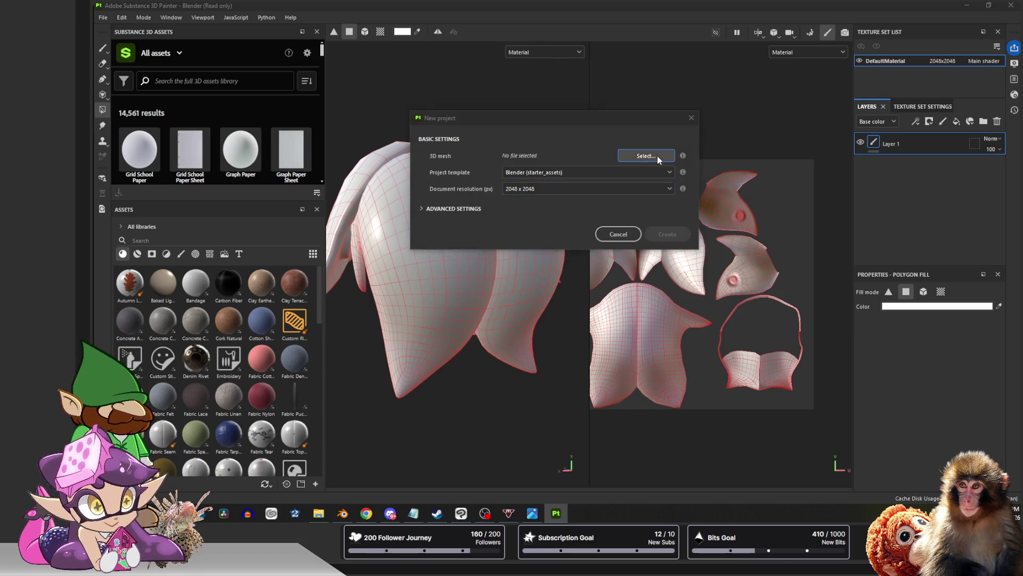
click(533, 214)
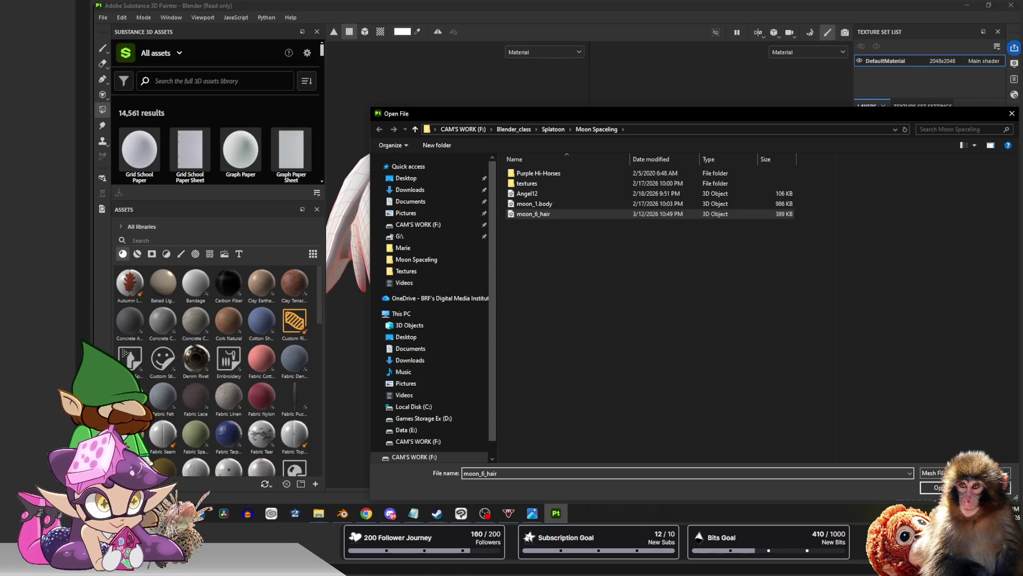
click(935, 487)
click(665, 234)
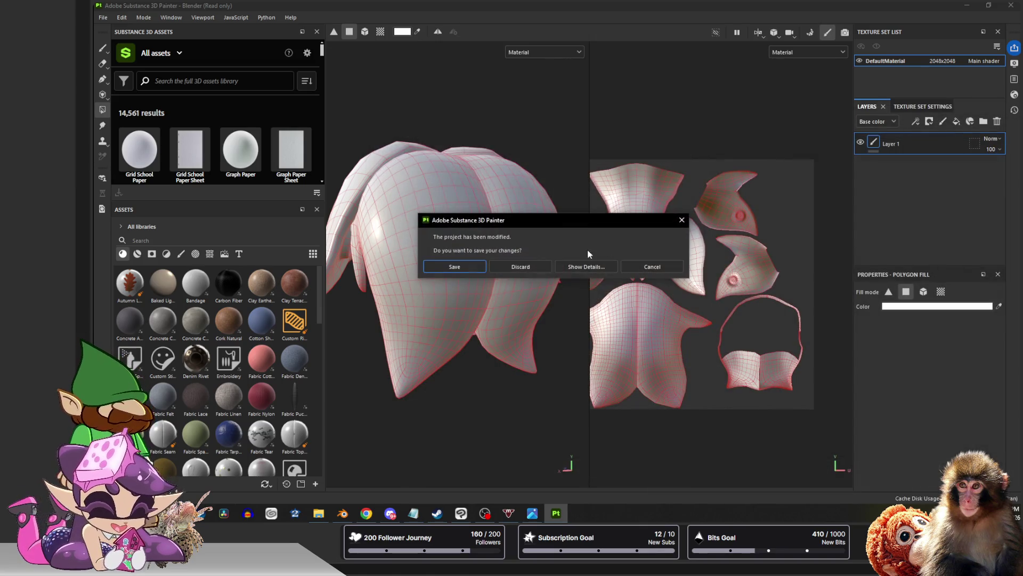
click(524, 267)
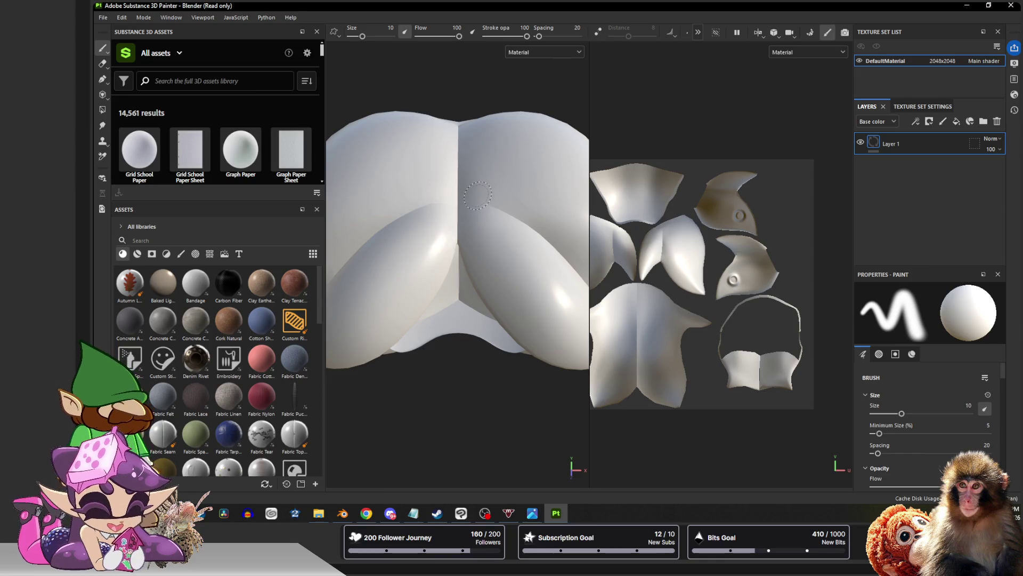
alt+drag(441, 247, 565, 168)
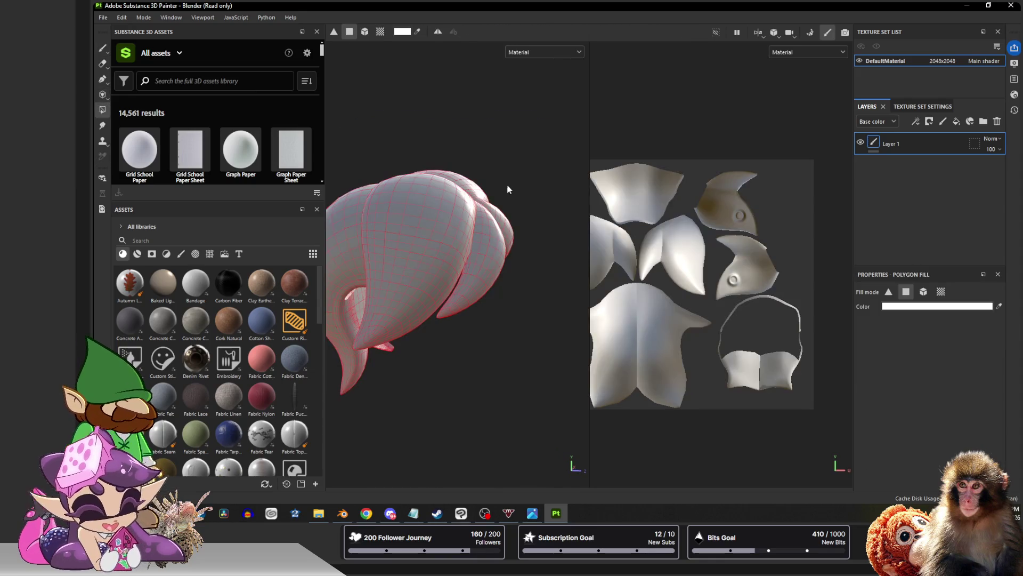
click(810, 33)
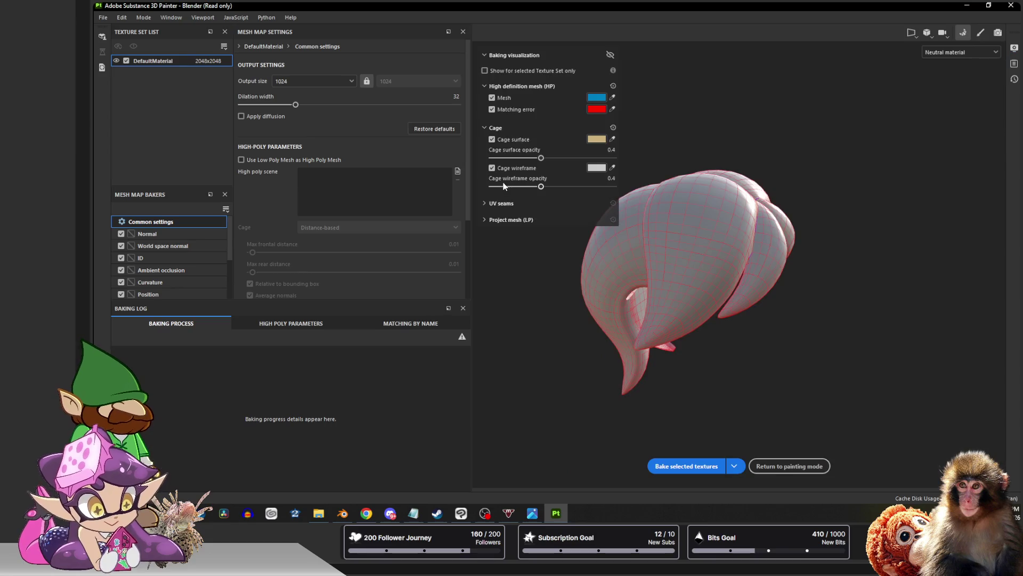
Bake the hair's mesh maps at 4096 output size and return to painting mode
click(290, 83)
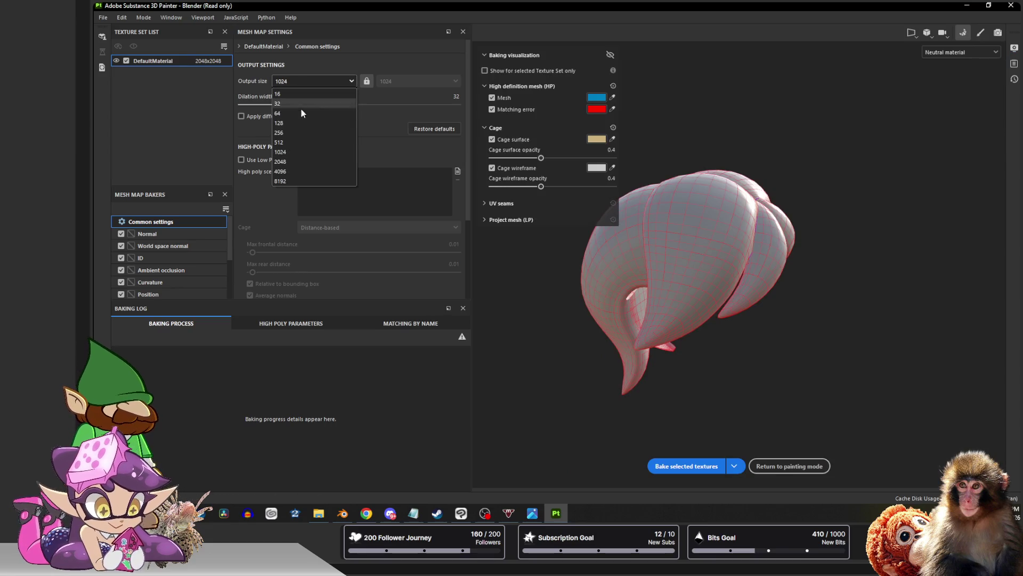
click(280, 171)
click(686, 465)
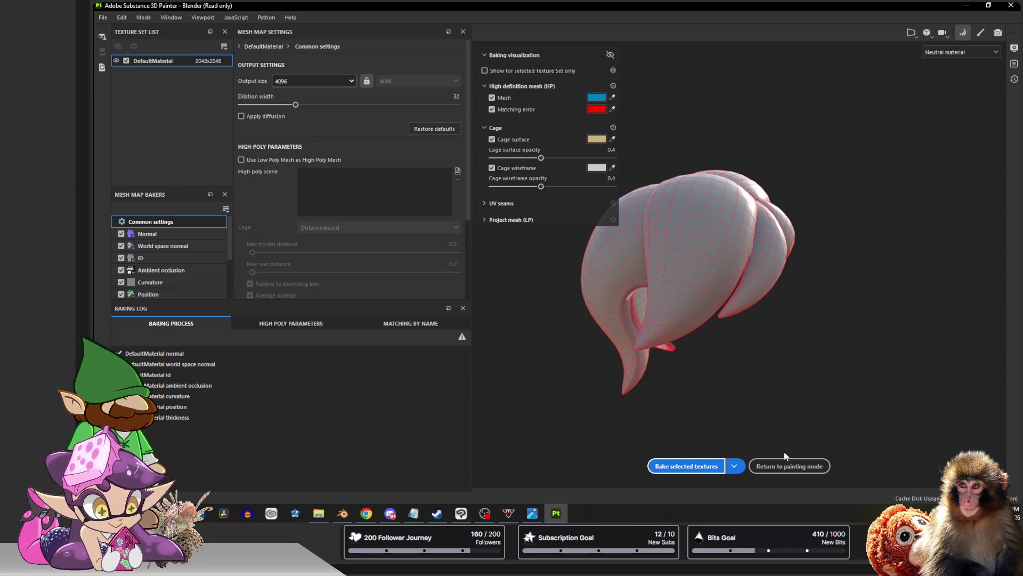
click(819, 465)
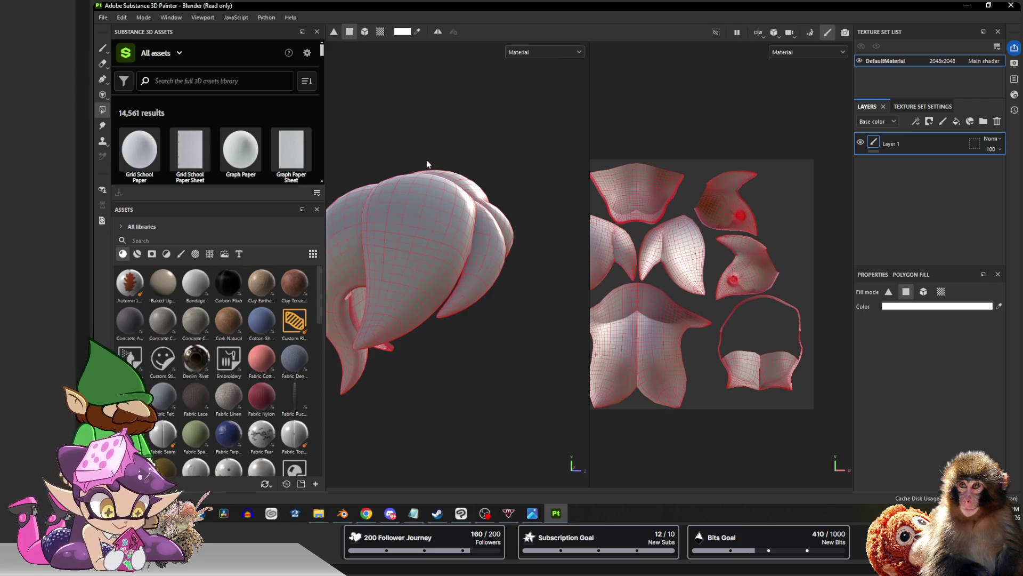
alt+drag(485, 136, 364, 194)
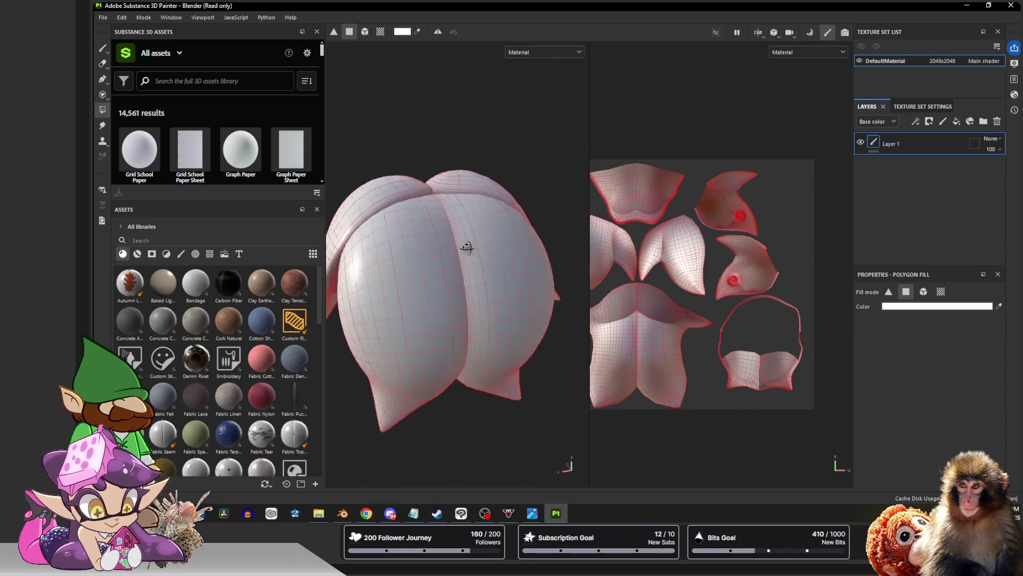
mouse_move(365, 194)
alt+mouse_down()
mouse_move(525, 243)
mouse_move(541, 149)
mouse_move(485, 171)
mouse_move(485, 160)
mouse_move(456, 216)
mouse_move(555, 120)
mouse_move(459, 207)
mouse_move(441, 245)
mouse_move(469, 243)
alt+mouse_up()
alt+drag(543, 237, 486, 216)
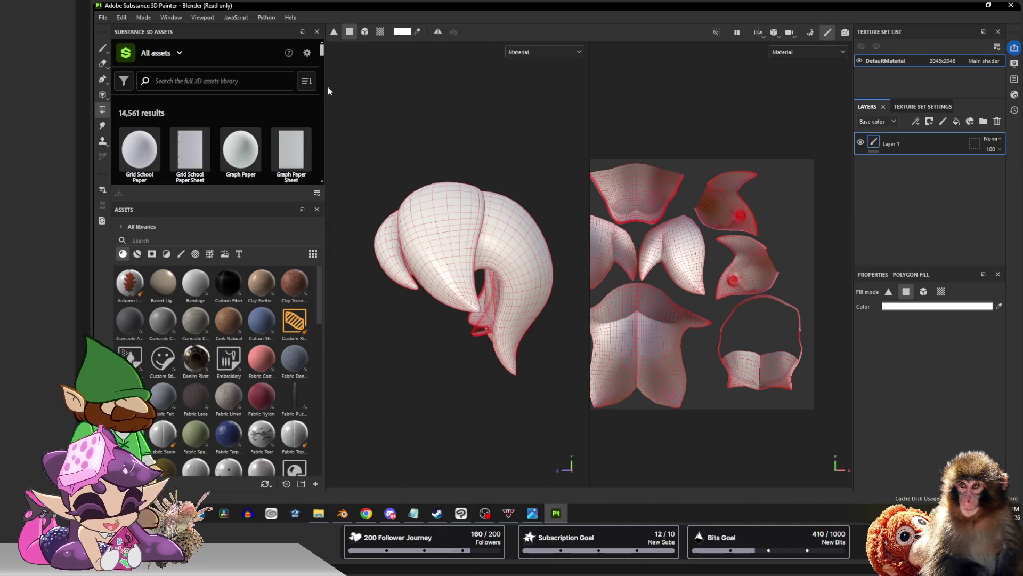
click(173, 17)
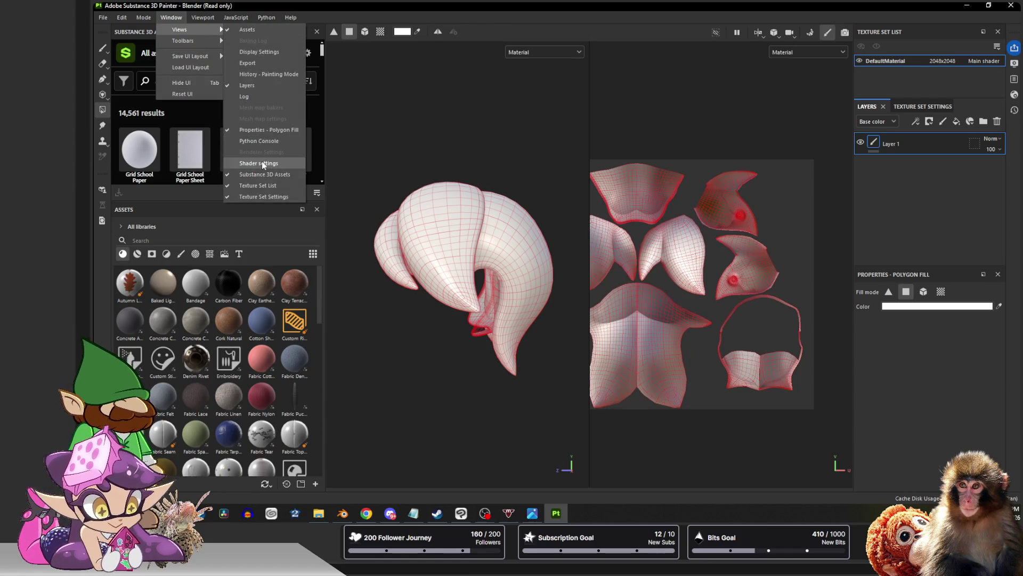
click(268, 163)
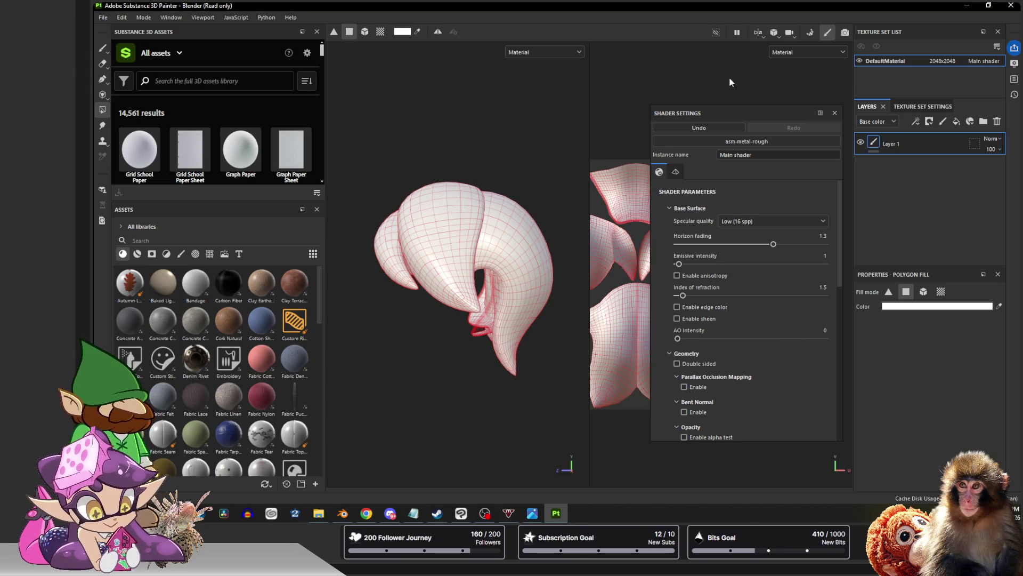
click(764, 120)
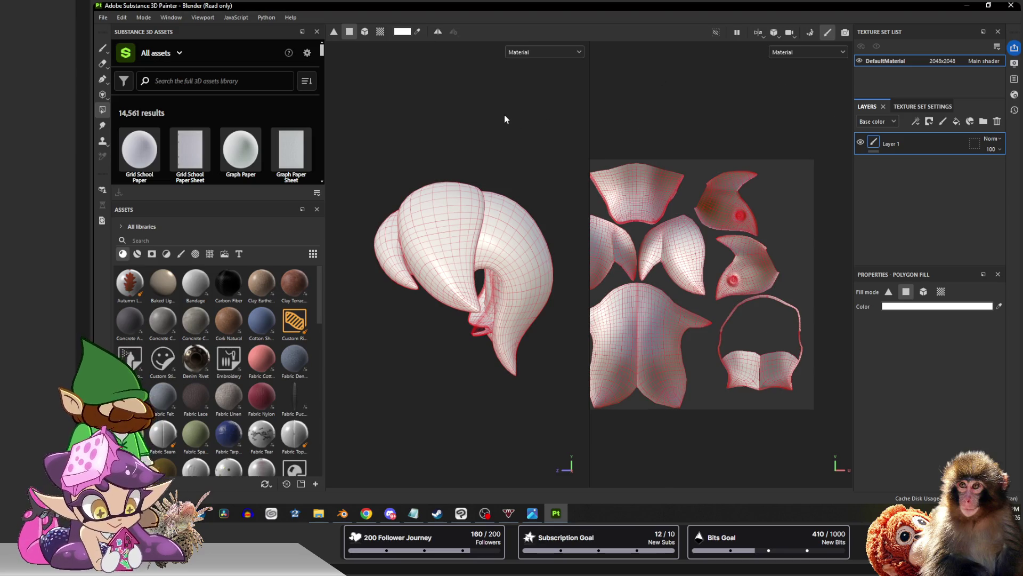
click(531, 512)
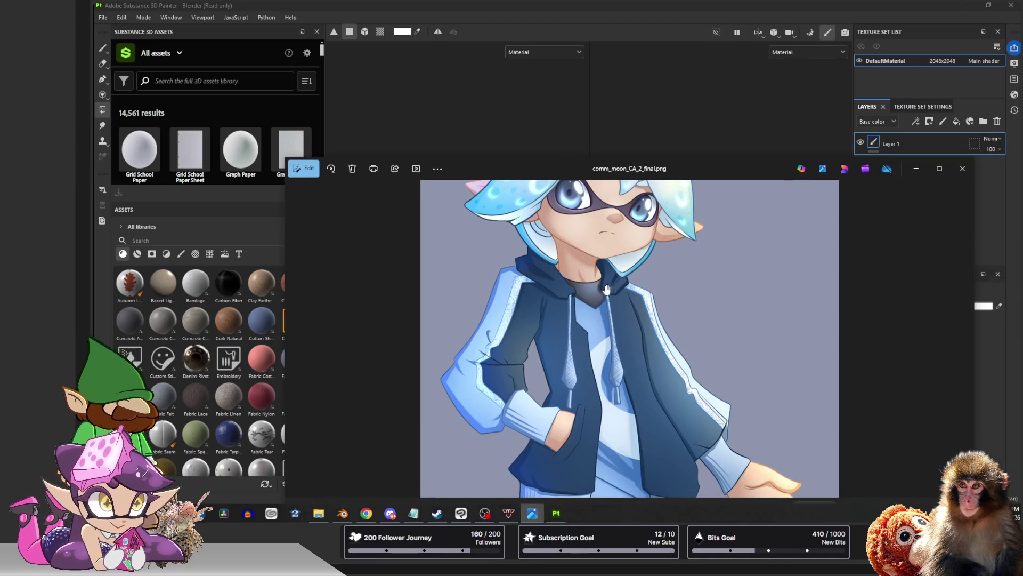
scroll(600, 280, up, 2)
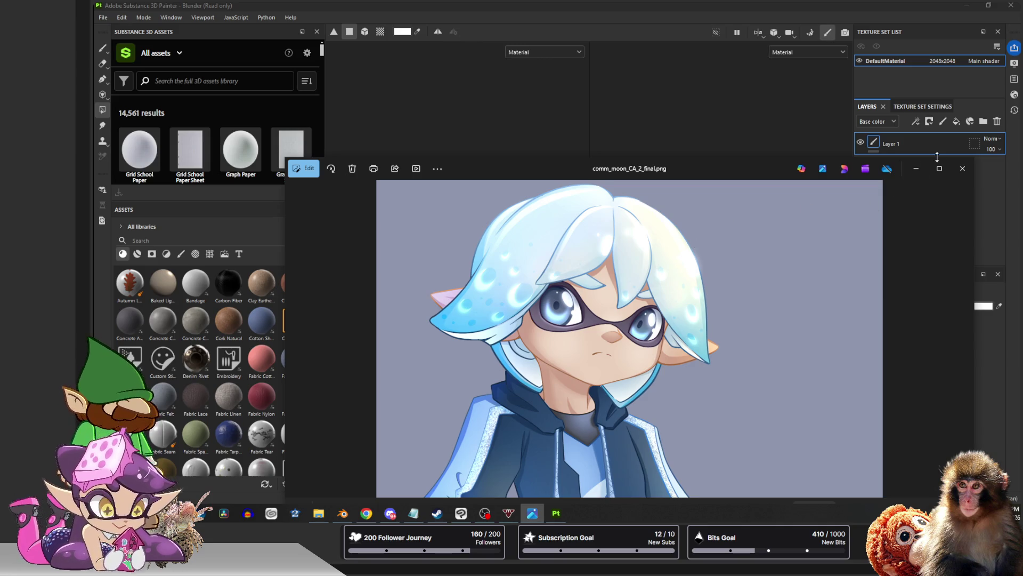
Close the character reference picture in Windows Photos
click(962, 168)
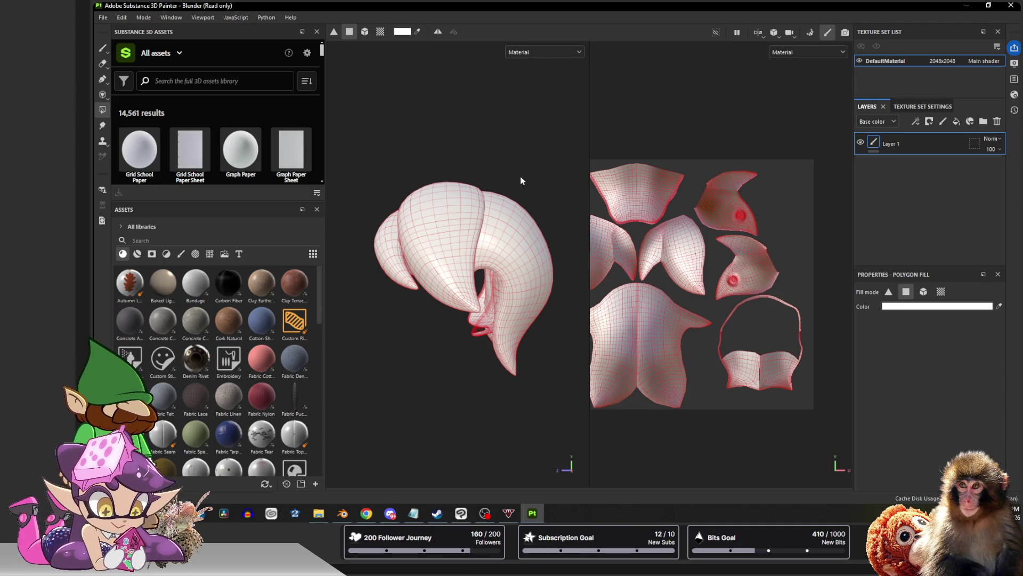
Orbit the hair mesh to inspect it from several sides, then un-maximize Painter to reveal Blender
alt+drag(531, 143, 515, 226)
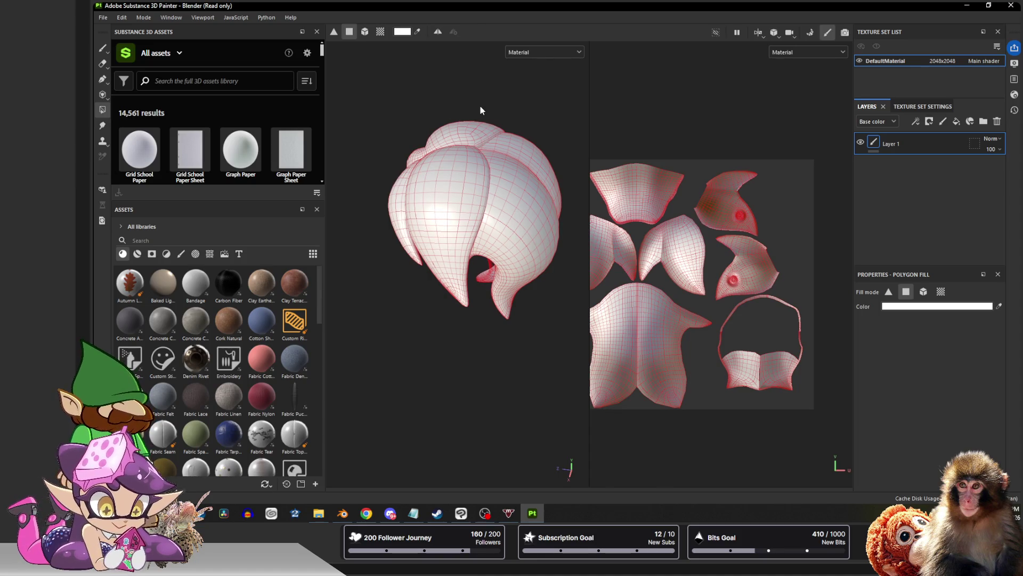
mouse_move(492, 139)
alt+mouse_down()
mouse_move(482, 80)
mouse_move(444, 163)
mouse_move(464, 113)
alt+mouse_up()
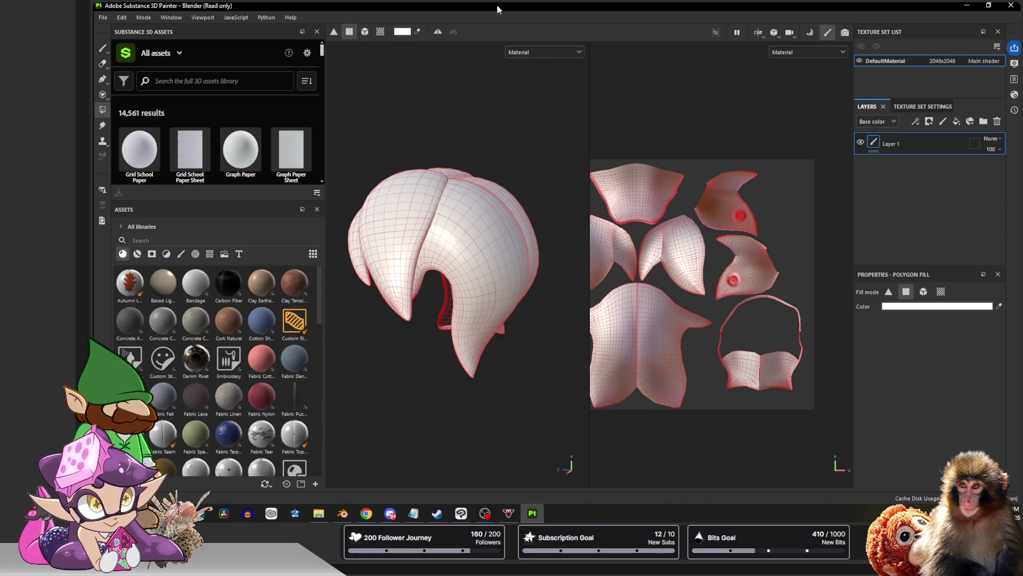
alt+drag(474, 152, 444, 141)
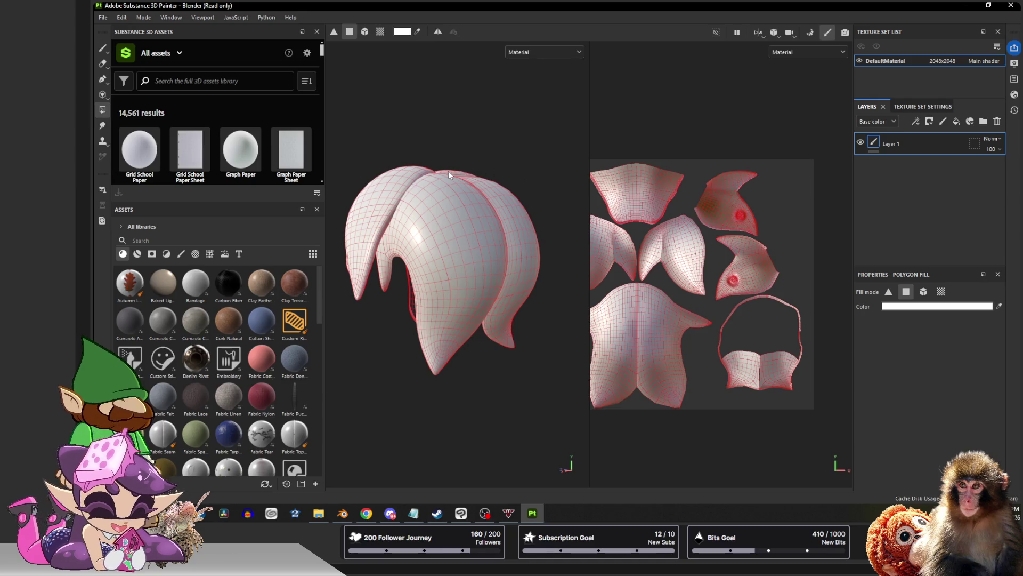
mouse_move(449, 170)
alt+mouse_down()
mouse_move(603, 137)
mouse_move(652, 148)
mouse_move(468, 119)
mouse_move(480, 118)
mouse_move(480, 177)
alt+mouse_up()
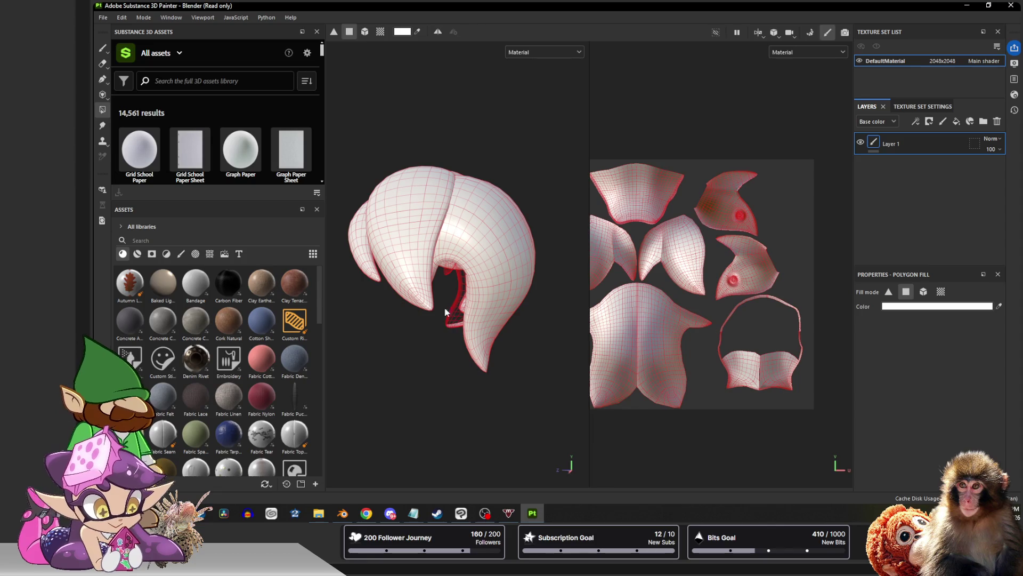
drag(342, 6, 336, 235)
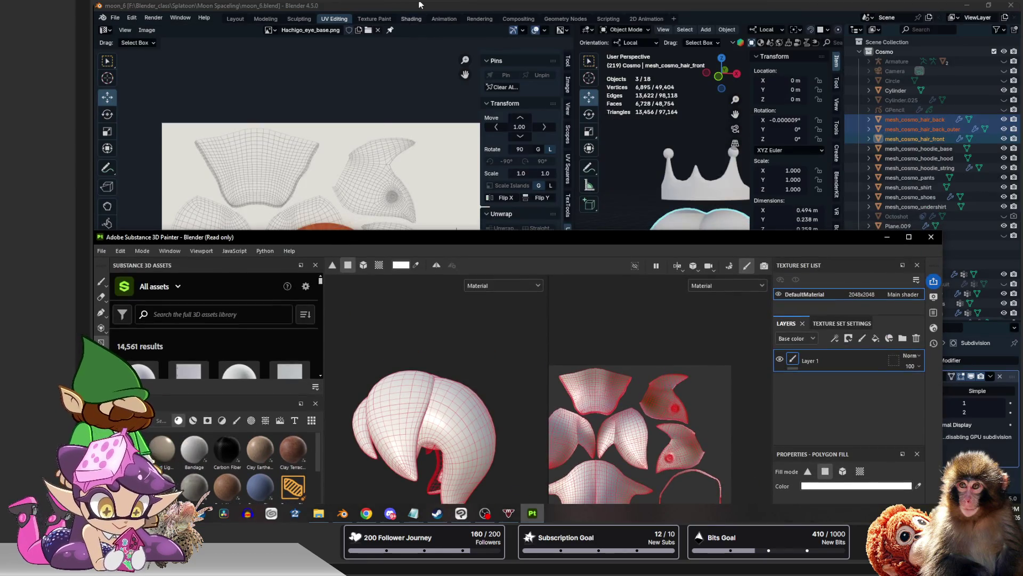
In Edit Mode, select a whole connected piece of the back hair with Ctrl+L
click(418, 4)
middle_drag(591, 244, 639, 247)
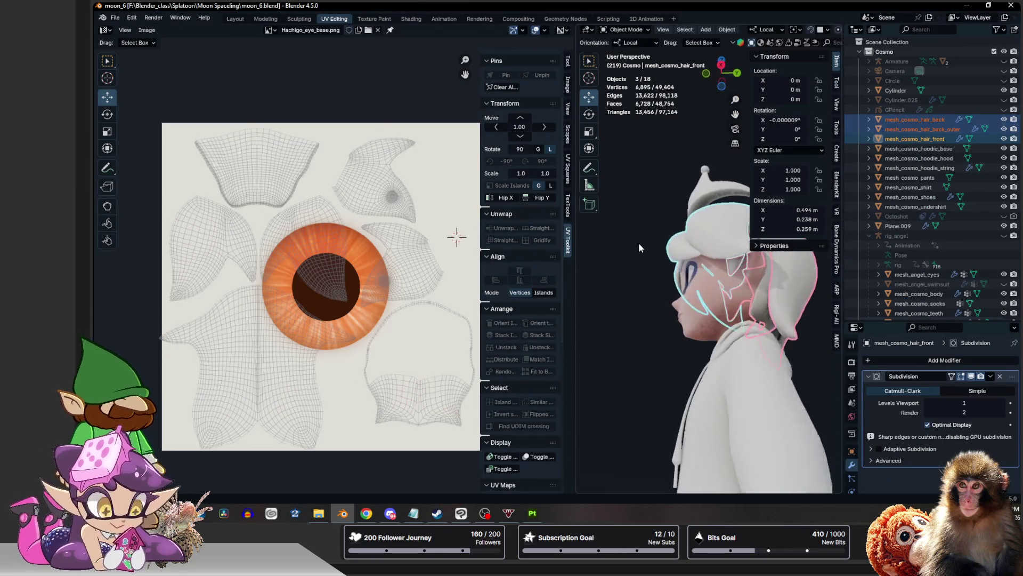
scroll(644, 247, up, 2)
scroll(656, 250, up, 2)
scroll(668, 251, up, 2)
key(Tab)
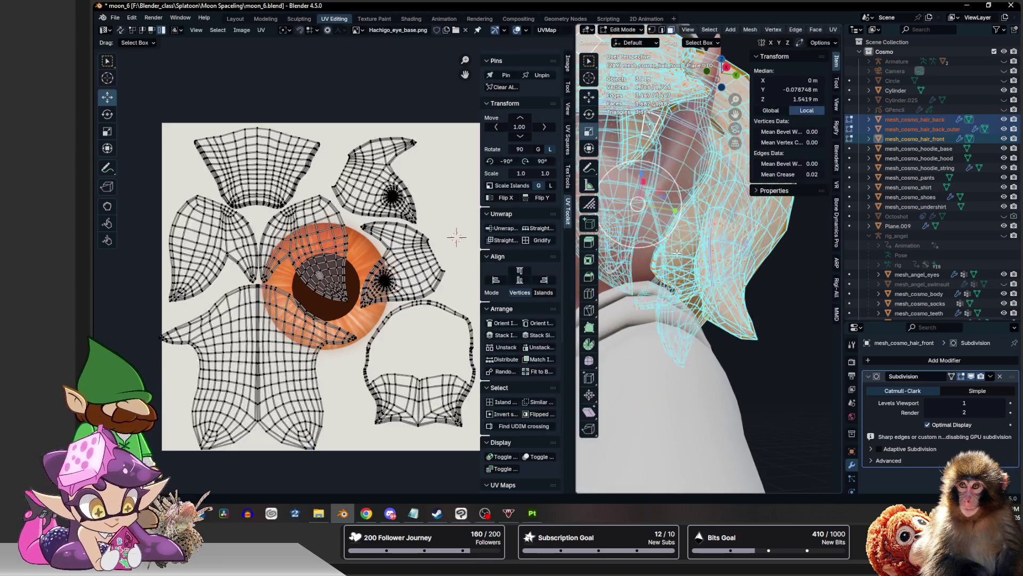
click(677, 254)
key(ctrl+l)
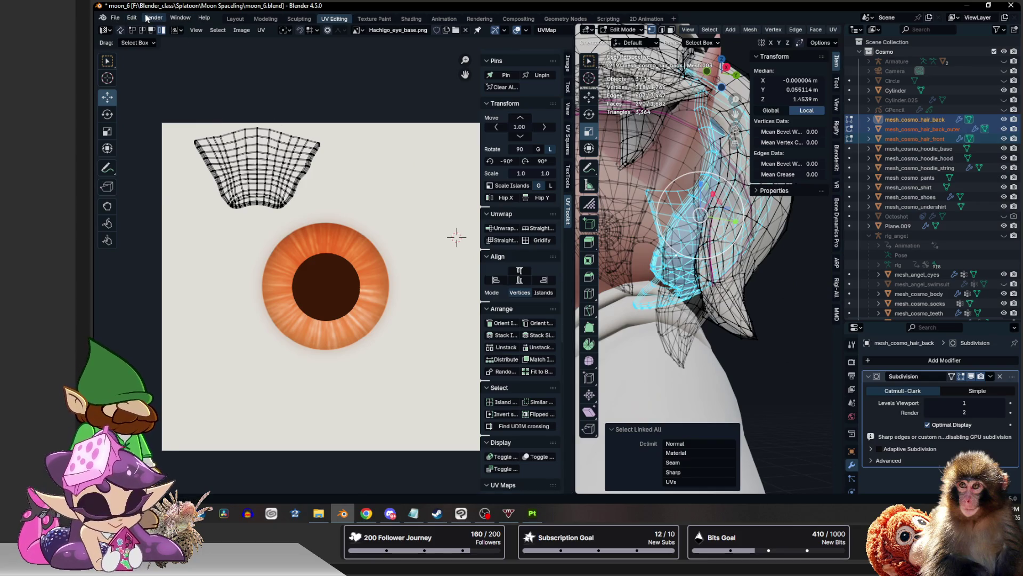
Flip the normals of the selected hair piece via Mesh > Normals and return to object mode
click(242, 29)
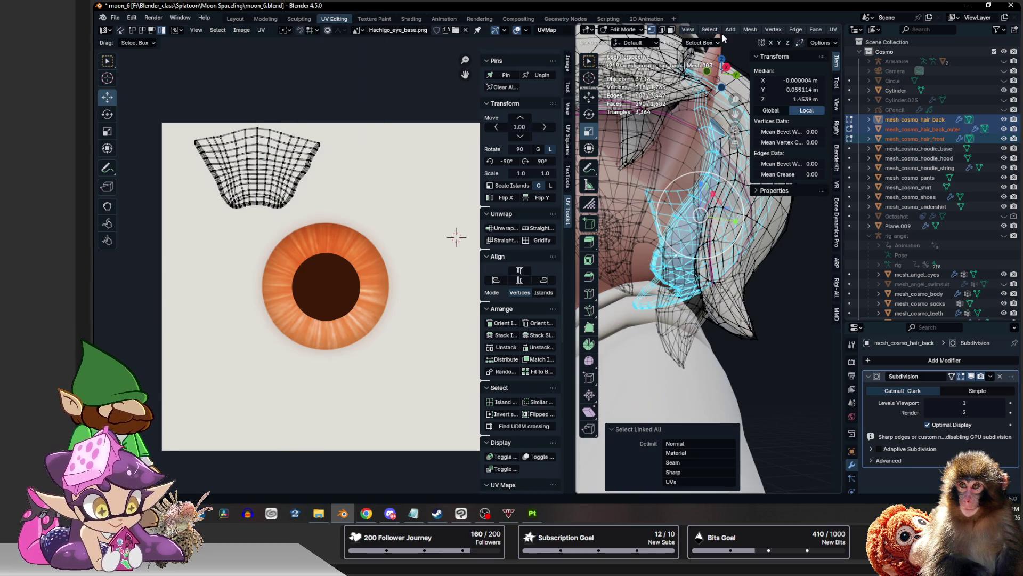
click(747, 30)
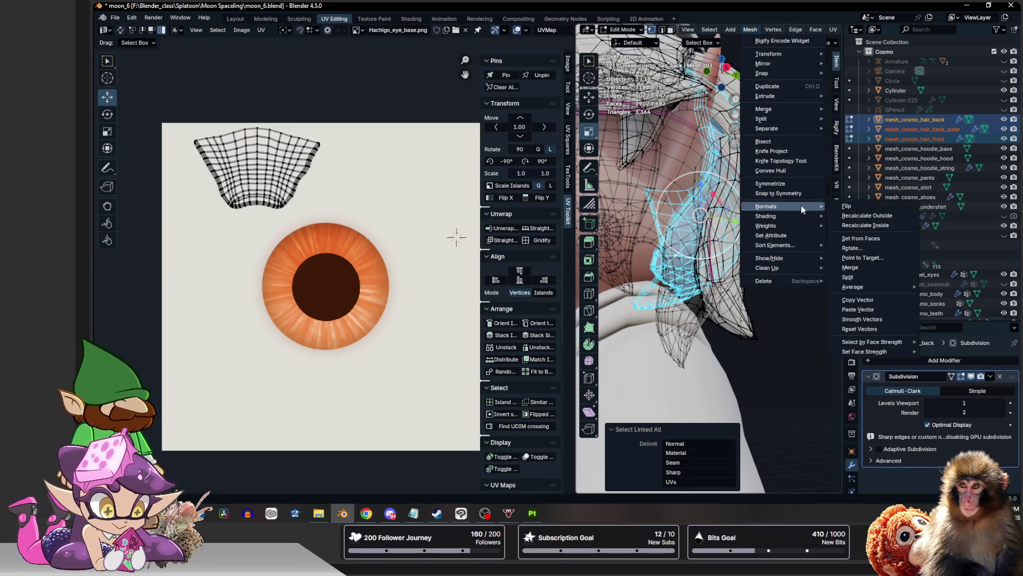
mouse_move(767, 207)
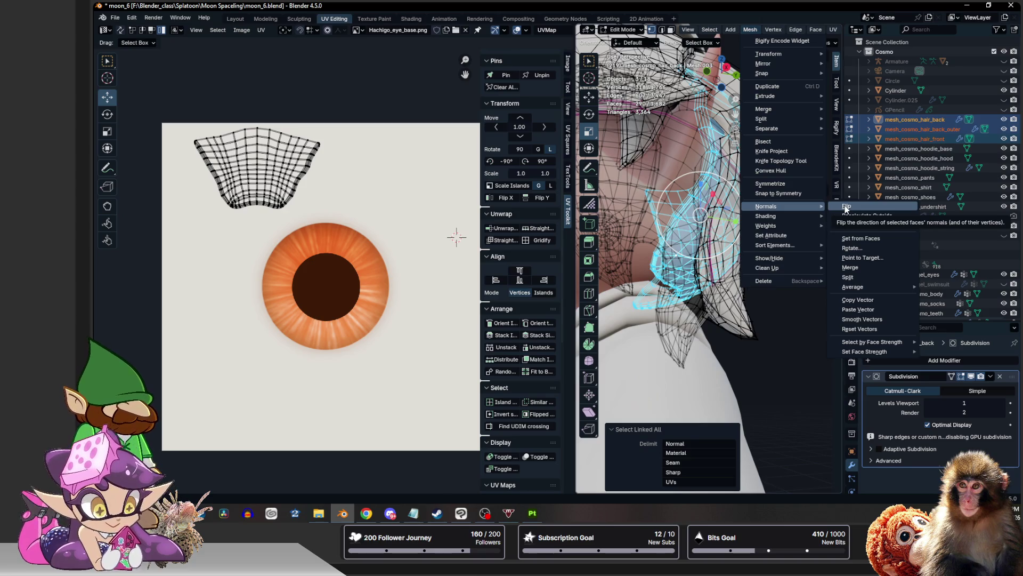
click(847, 208)
key(Tab)
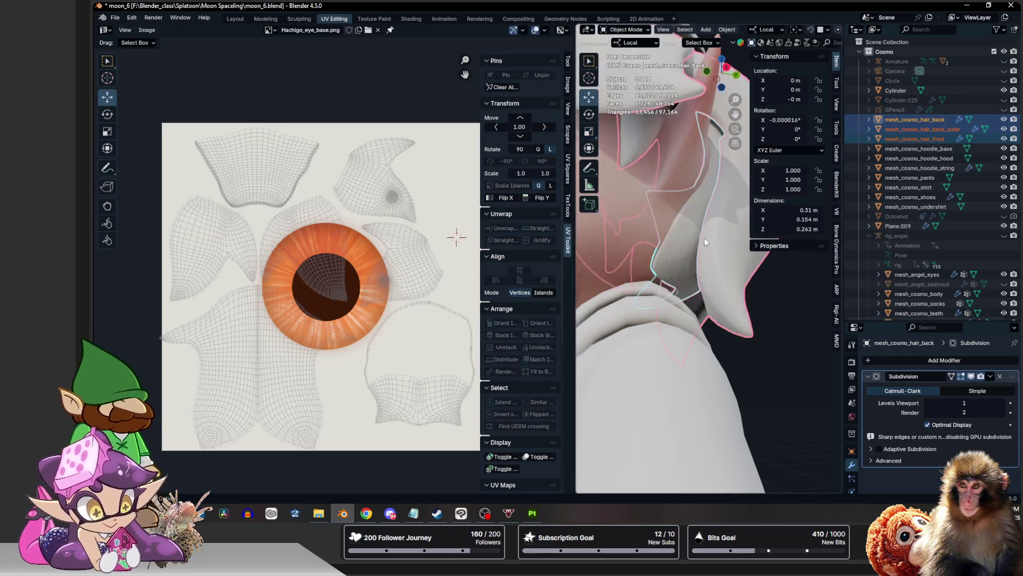
Select the hair meshes and start an FBX export from the File menu
middle_drag(695, 257, 719, 257)
shift+click(724, 241)
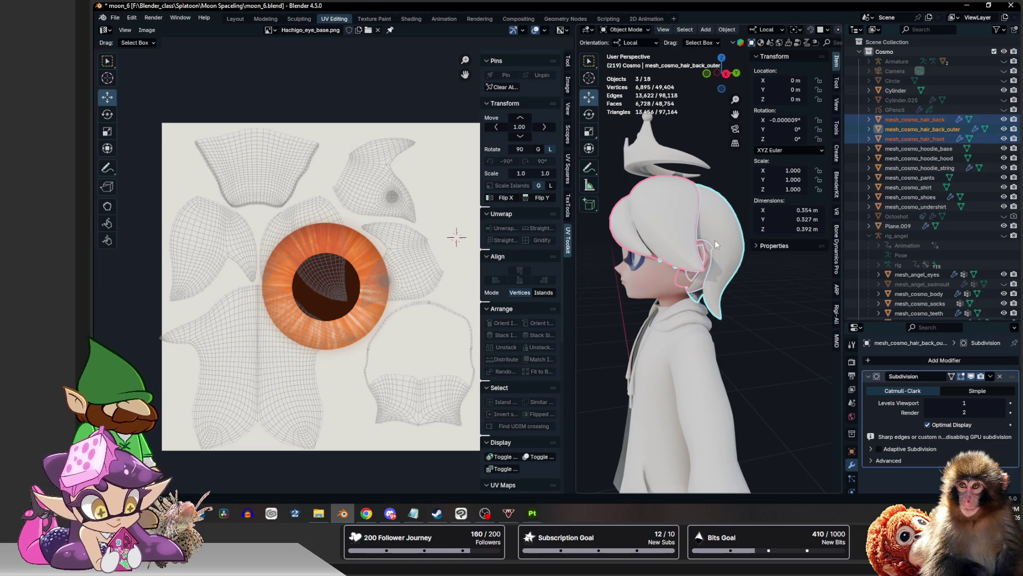
shift+click(709, 241)
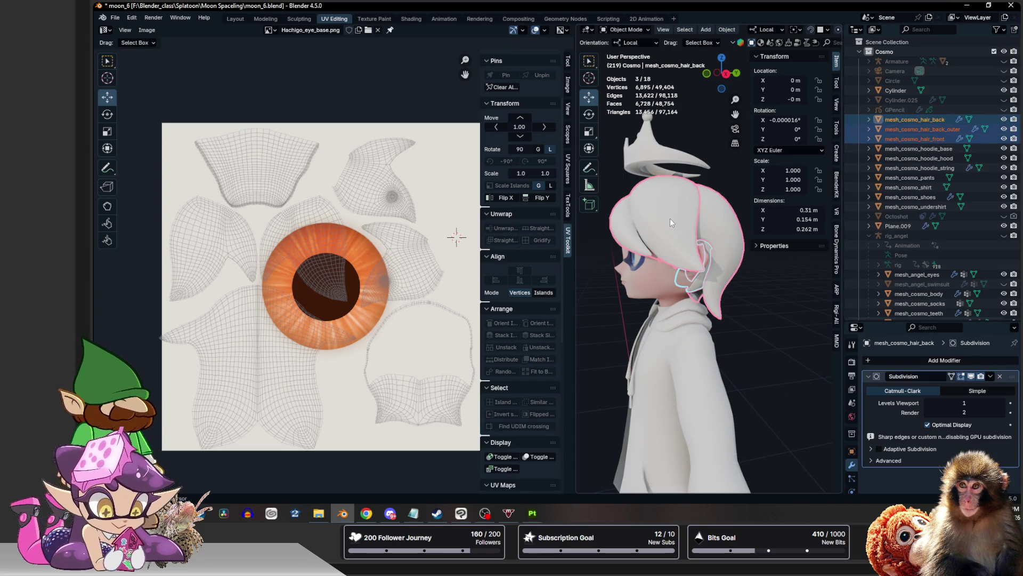
mouse_move(666, 219)
middle_down()
mouse_move(733, 211)
mouse_move(707, 215)
middle_up()
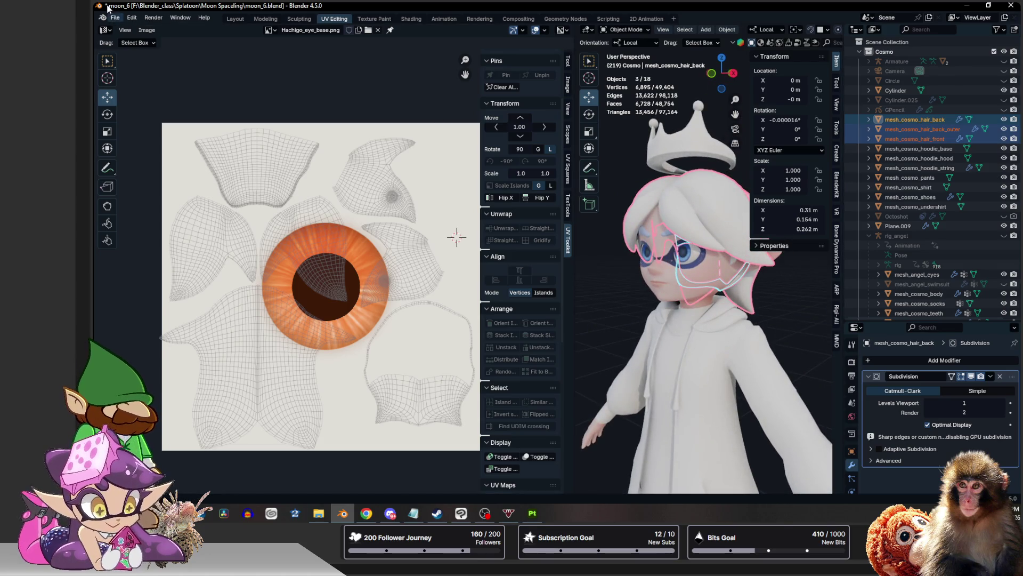
click(116, 20)
mouse_move(131, 164)
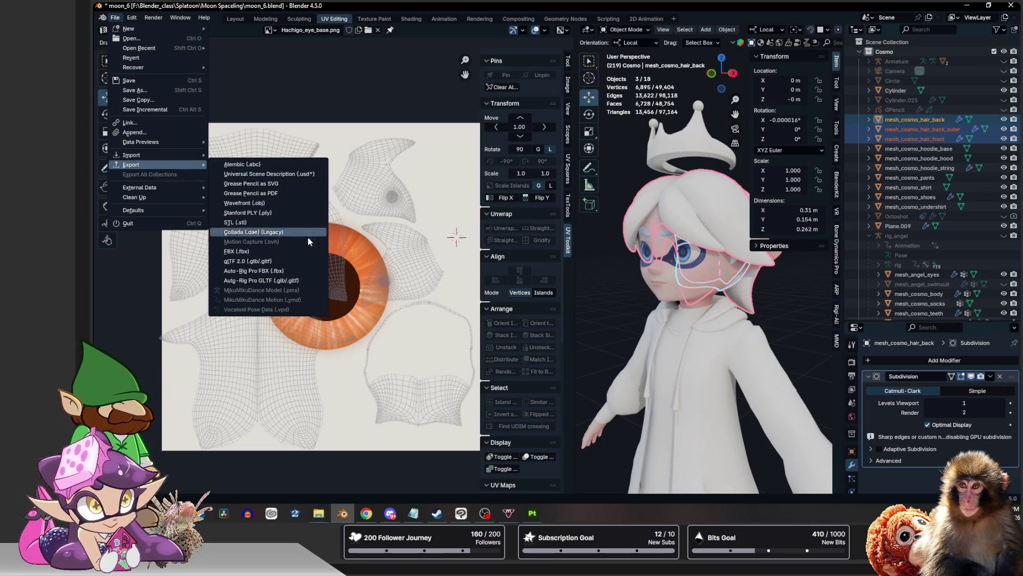
click(298, 255)
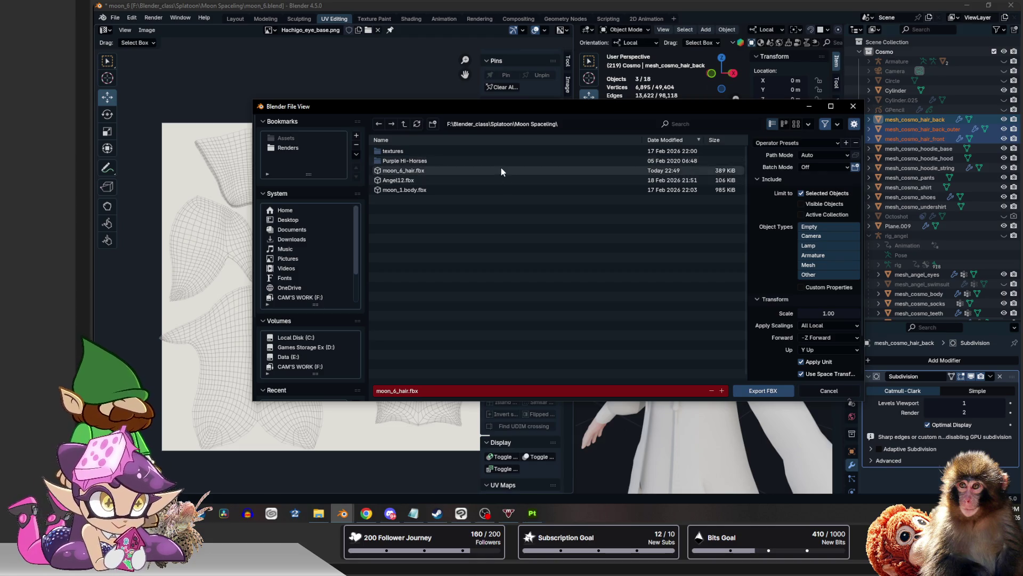
Overwrite moon_6_hair.fbx with the export and bring Substance 3D Painter back up
click(500, 170)
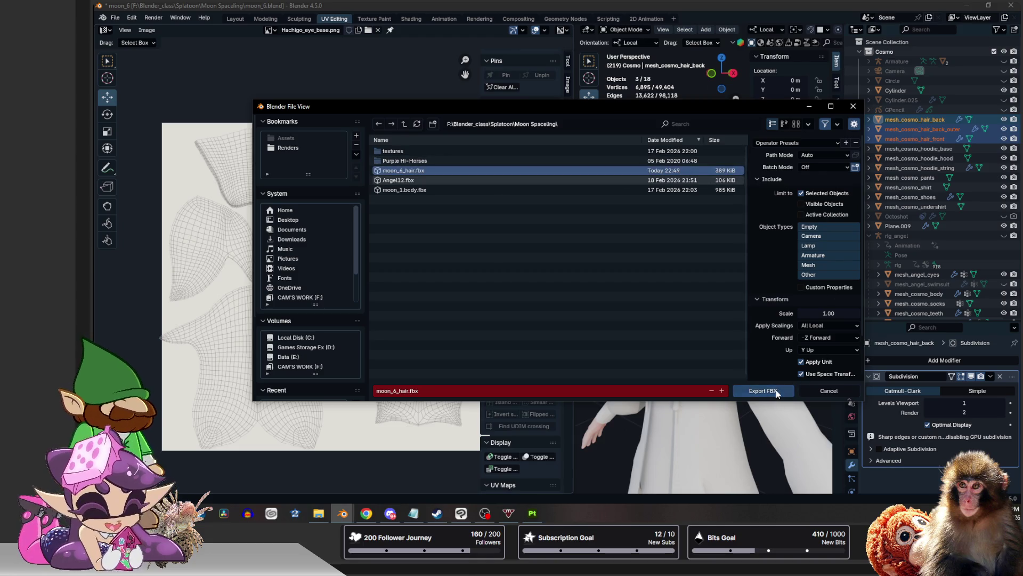
click(777, 390)
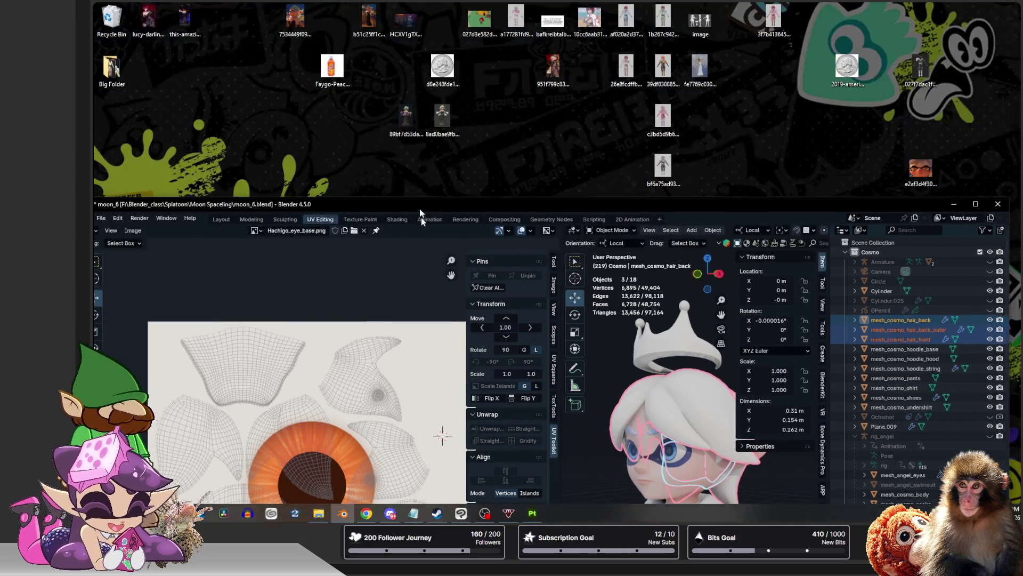
drag(433, 6, 586, 198)
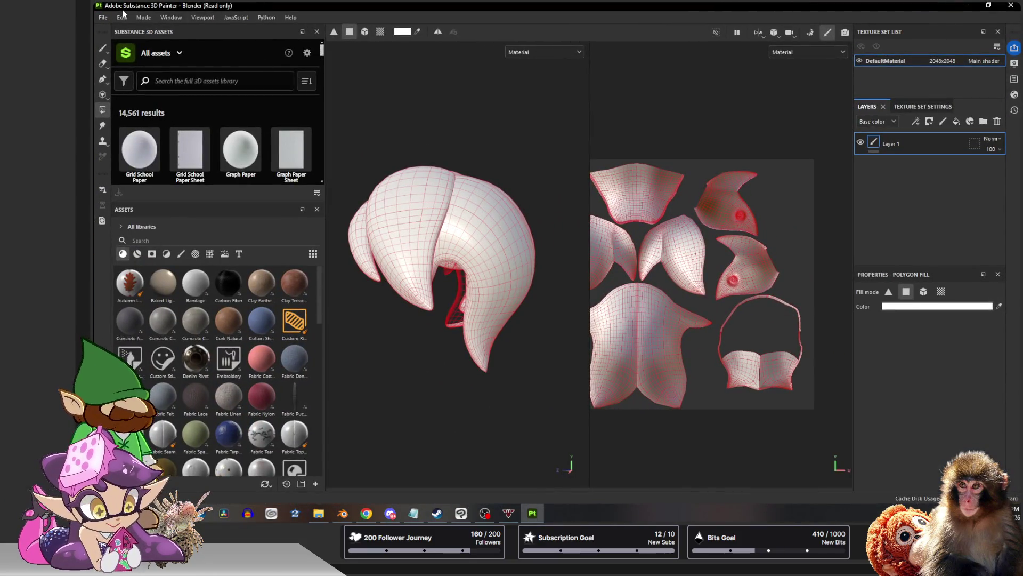
click(143, 17)
mouse_move(121, 17)
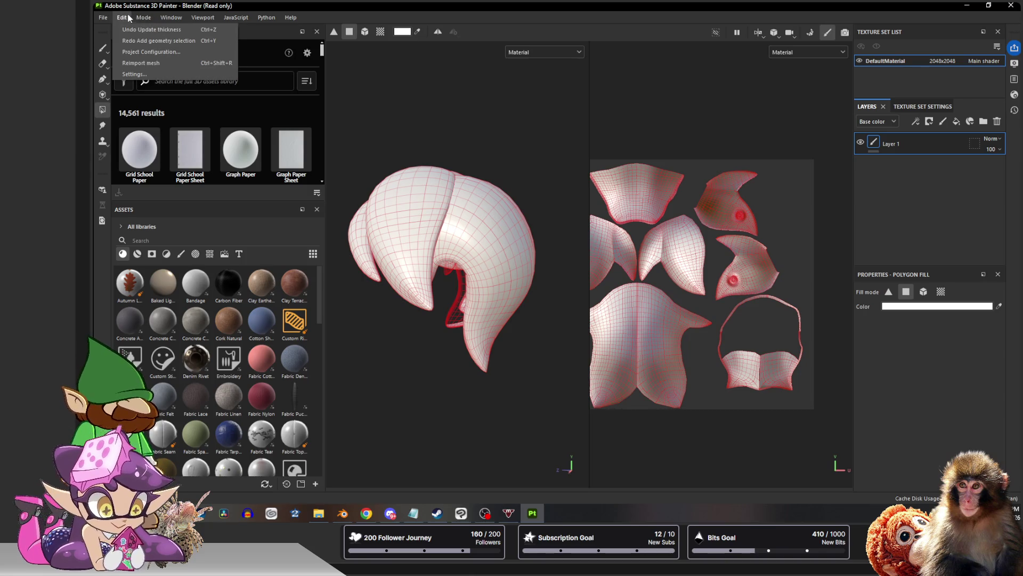
Point the Project Configuration mesh at the updated moon_6_hair.fbx and apply it
click(148, 51)
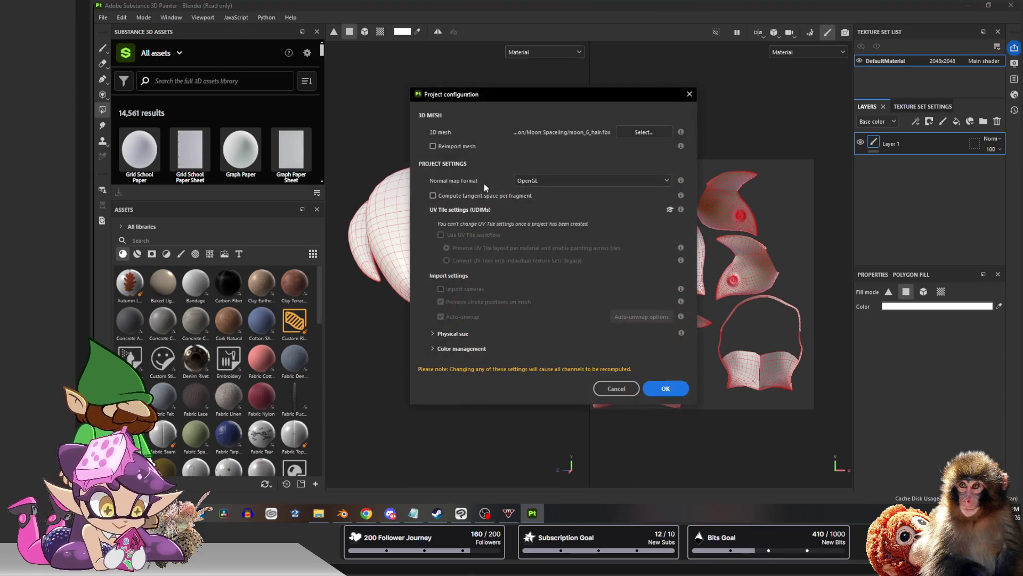
click(639, 132)
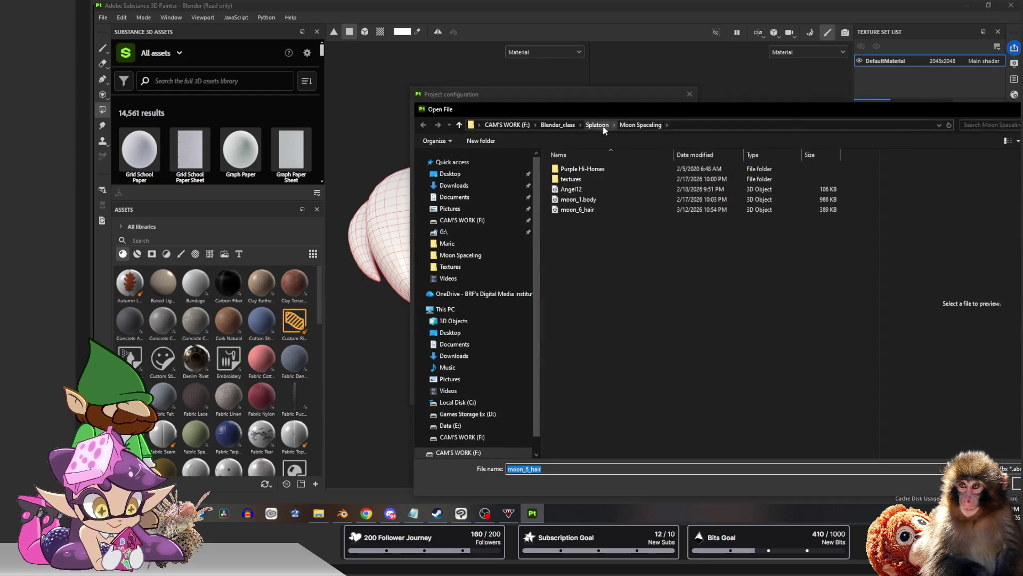
drag(631, 111, 461, 78)
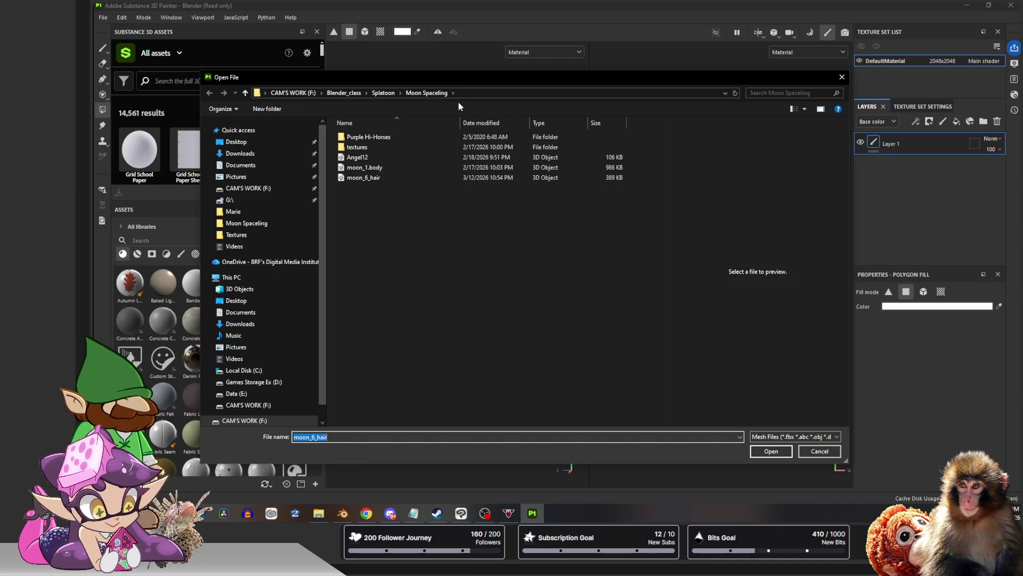
click(396, 179)
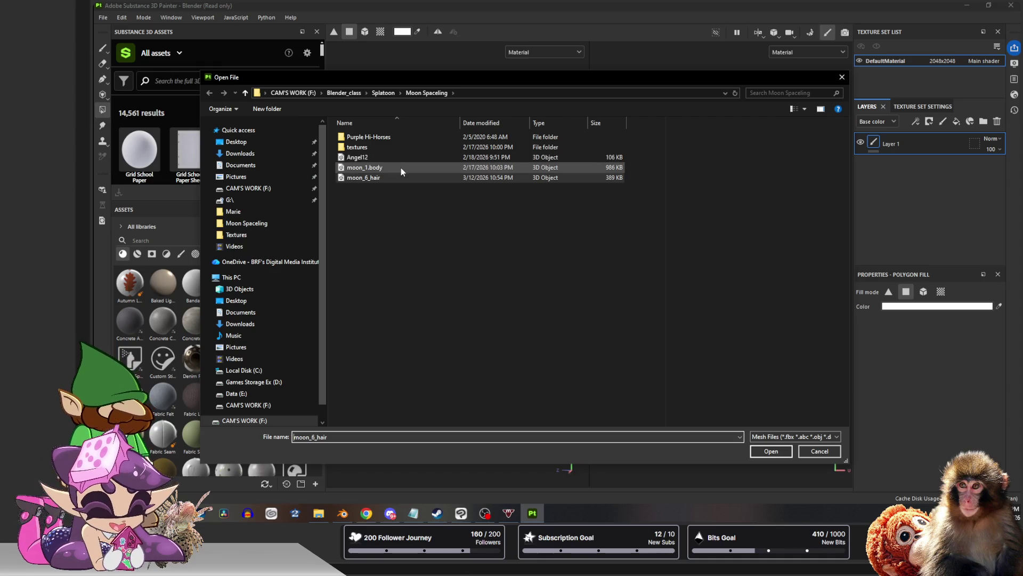
click(770, 451)
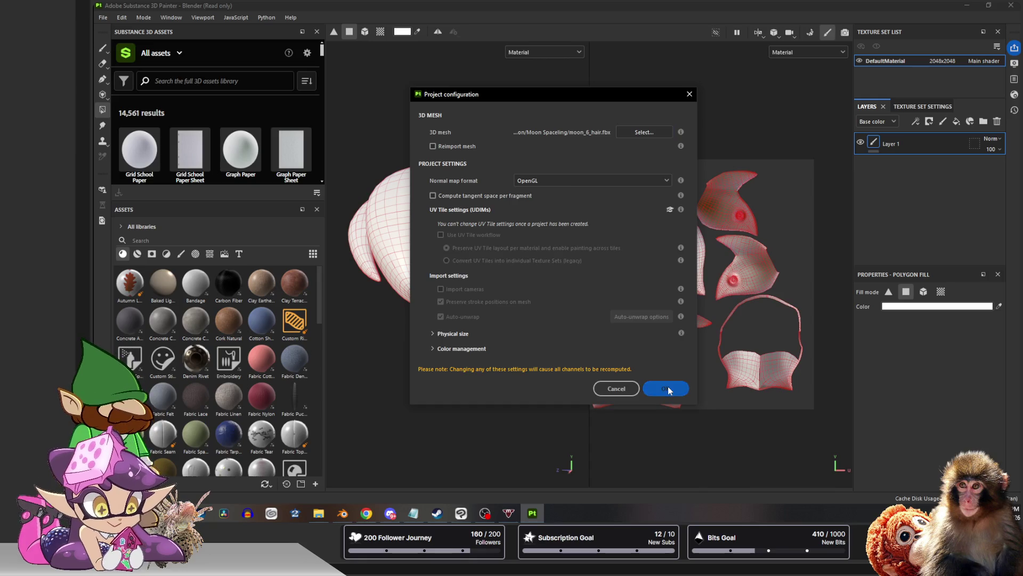
click(667, 386)
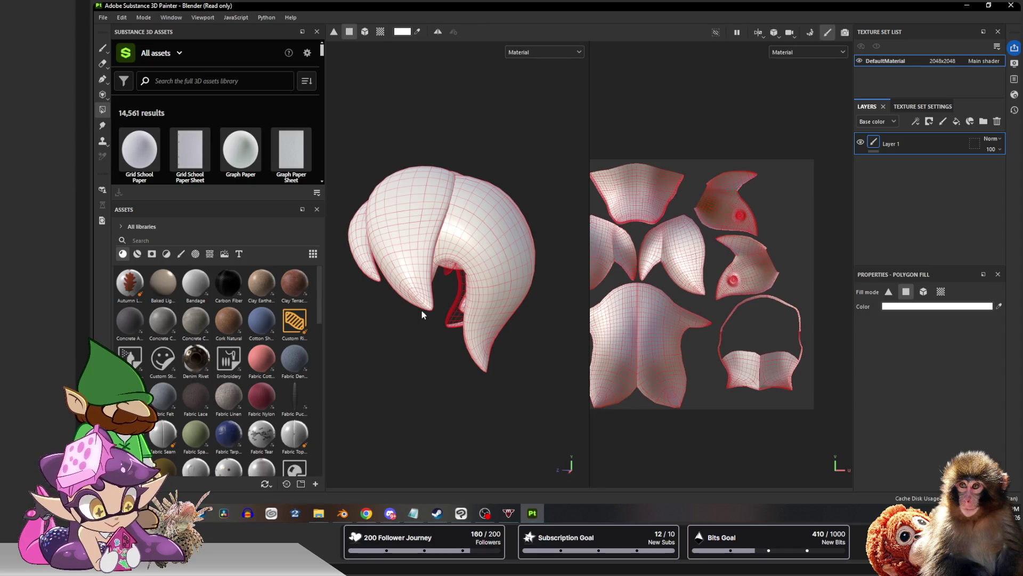
Re-select moon_6_hair.fbx in Project Configuration, inspect the hair, then un-maximize Painter to reveal Blender
alt+drag(422, 310, 443, 309)
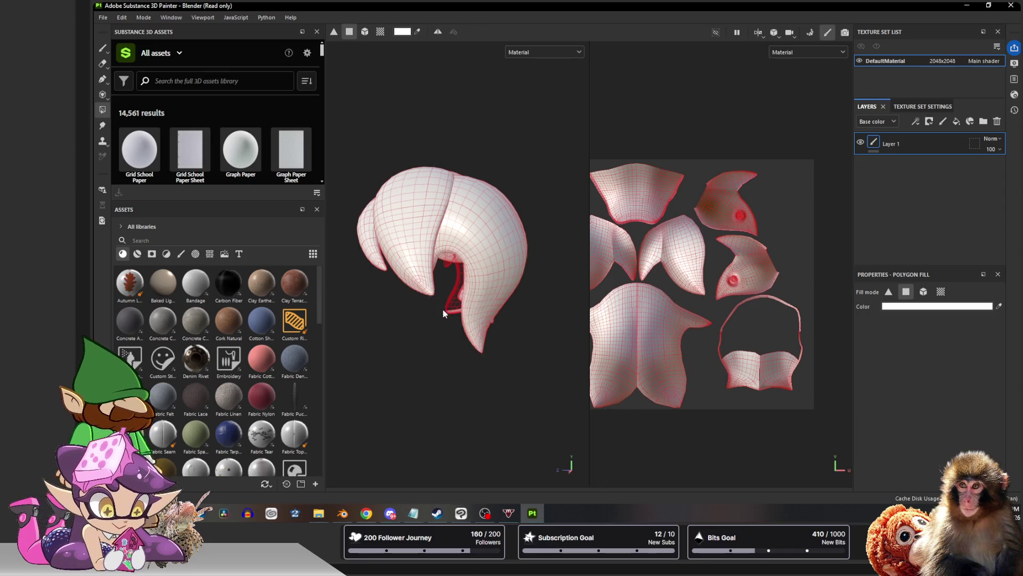
click(121, 17)
key(Escape)
click(148, 56)
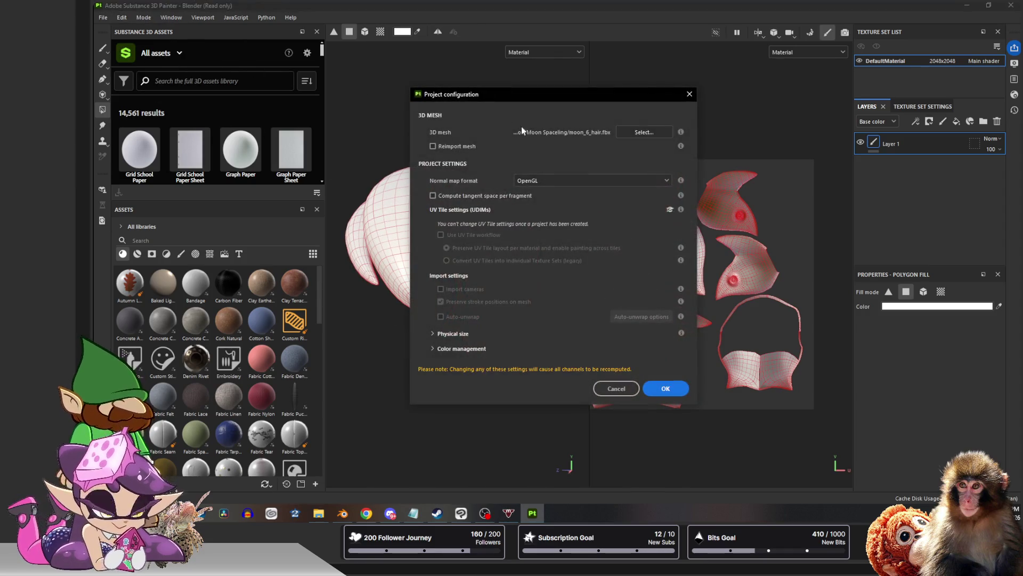
click(660, 135)
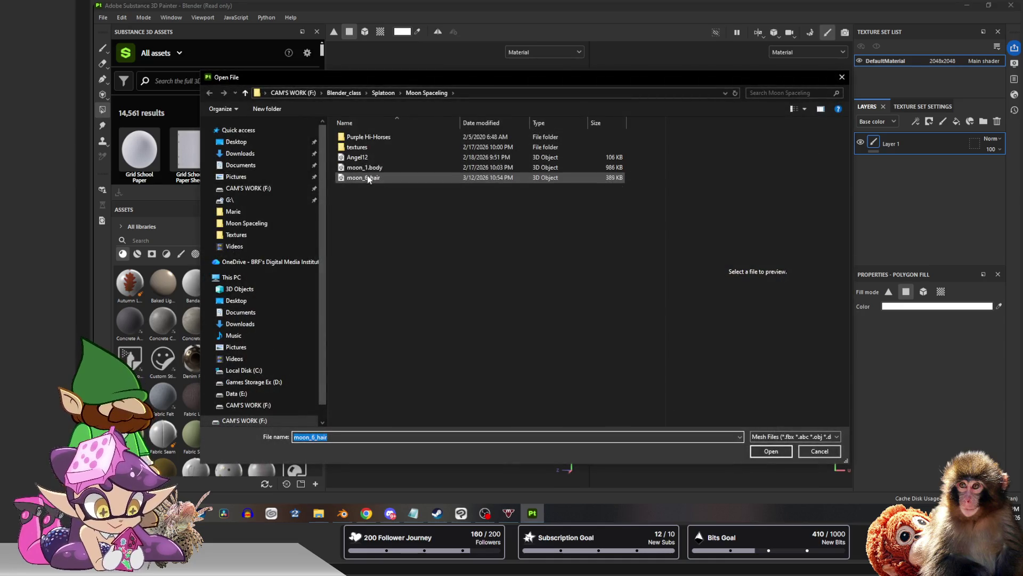
click(770, 451)
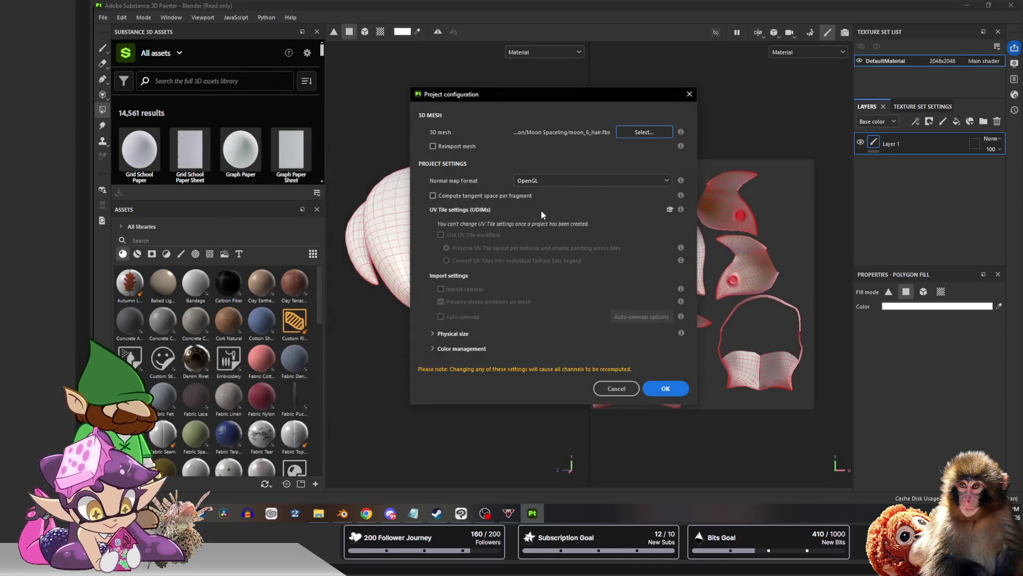
click(675, 389)
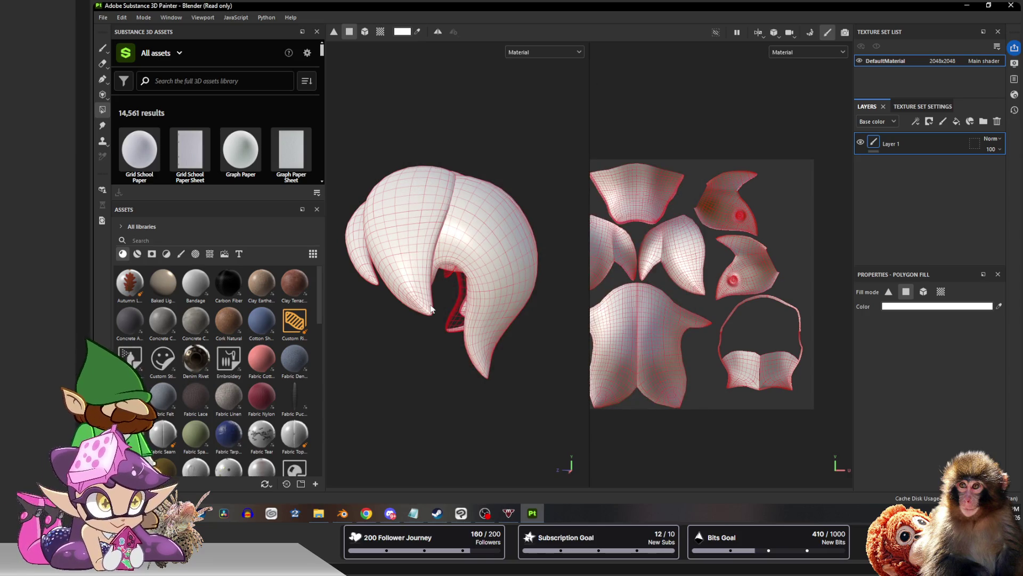
scroll(457, 308, up, 2)
scroll(457, 307, up, 3)
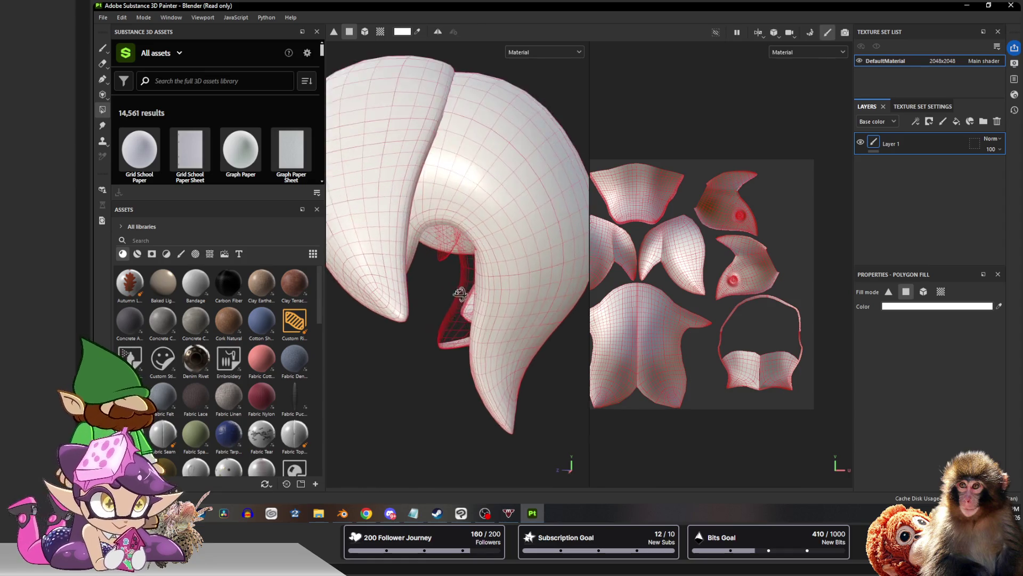
alt+drag(460, 294, 363, 76)
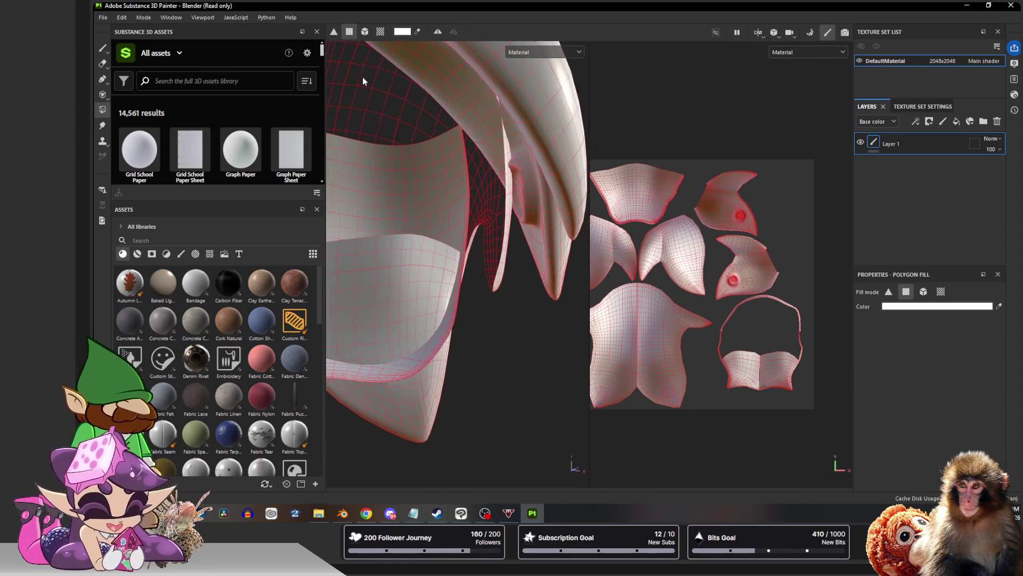
drag(388, 5, 398, 252)
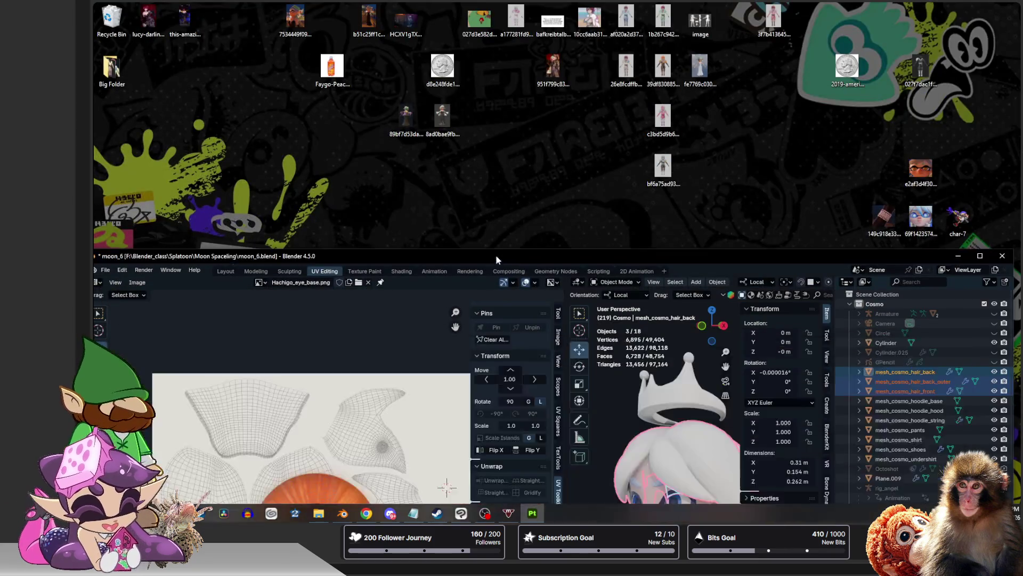
In Blender, export FBX over moon_6_hair.fbx again and switch back to Substance 3D Painter
double_click(496, 254)
middle_drag(719, 264, 655, 263)
click(115, 17)
mouse_move(130, 164)
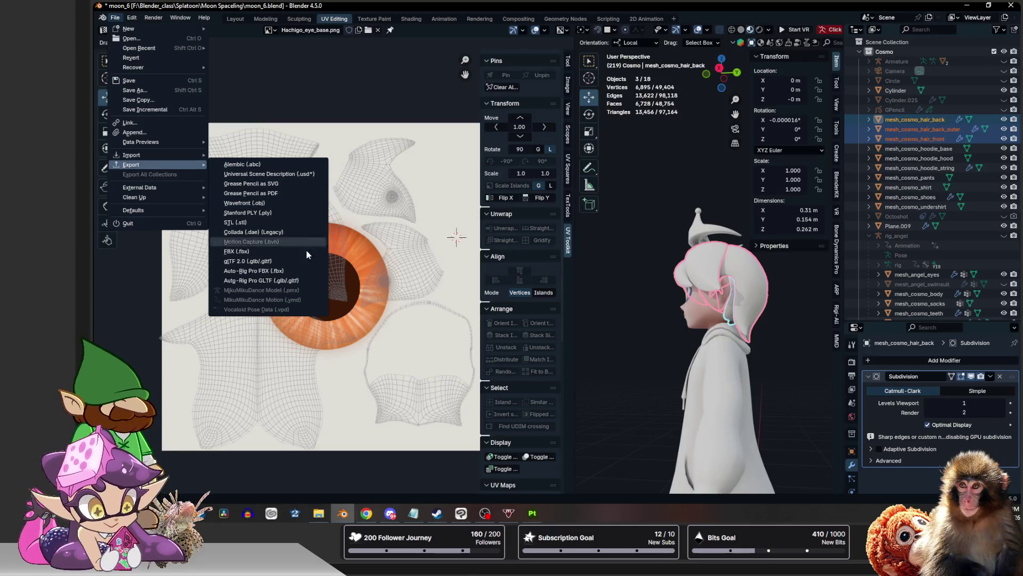
click(236, 251)
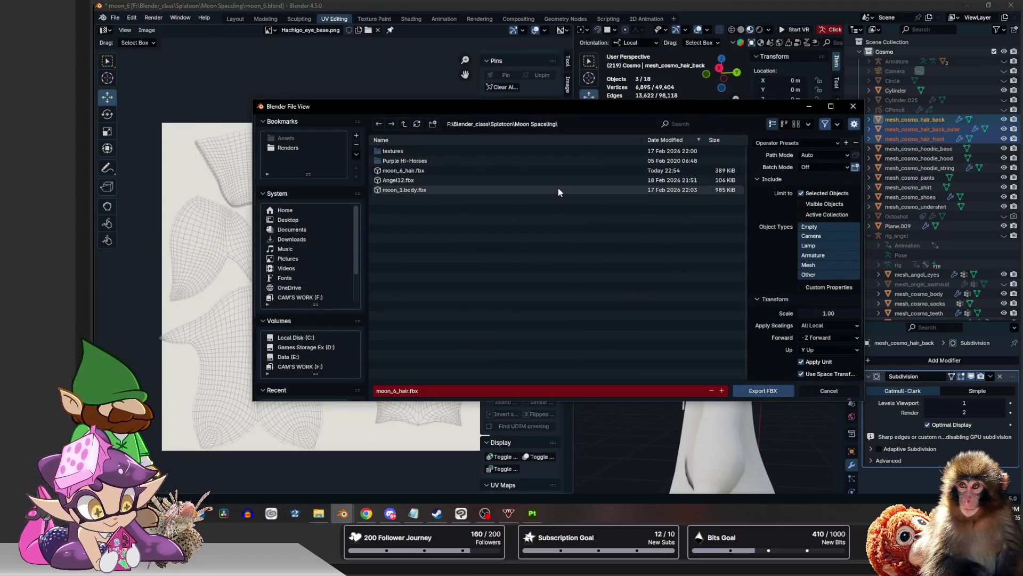
click(404, 170)
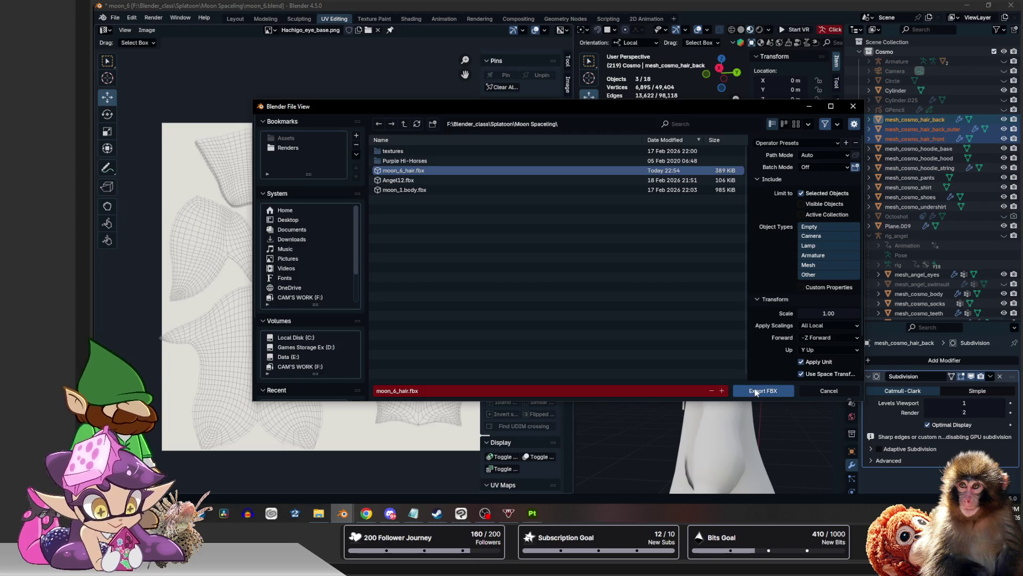
click(759, 390)
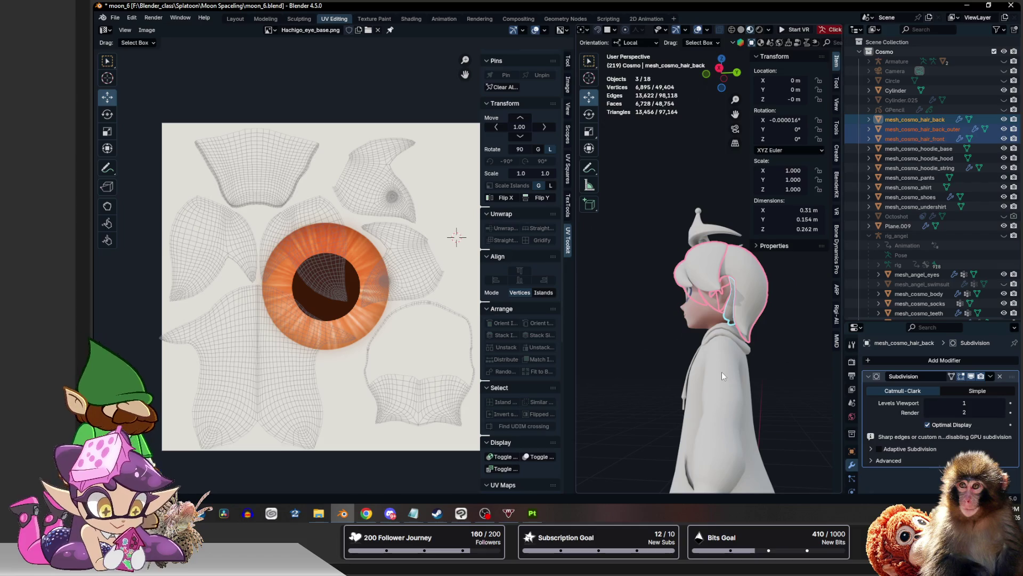
click(533, 514)
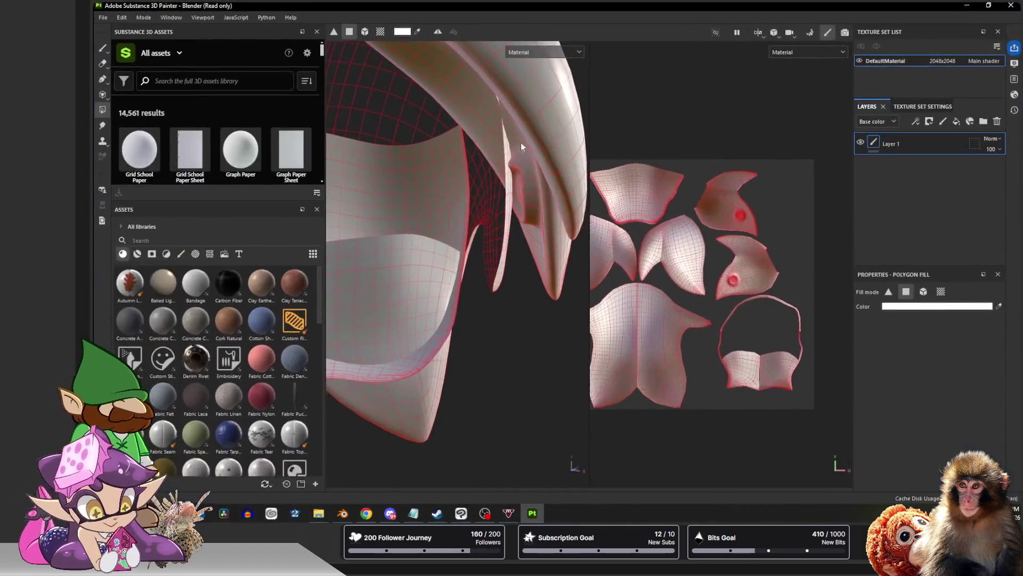
Load the re-exported moon_6_hair.fbx via Project Configuration and frame the whole hair with F
click(121, 17)
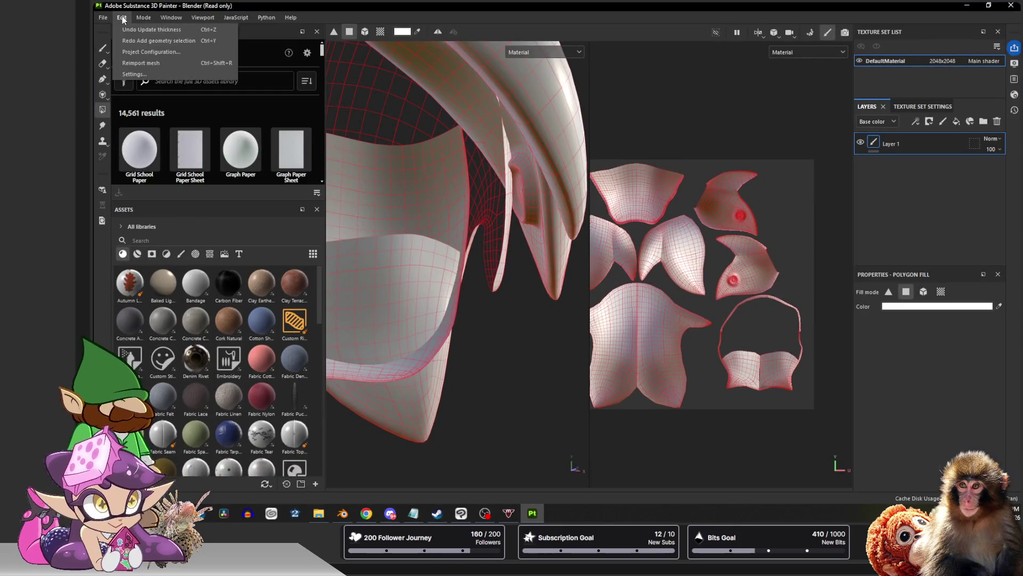
click(133, 51)
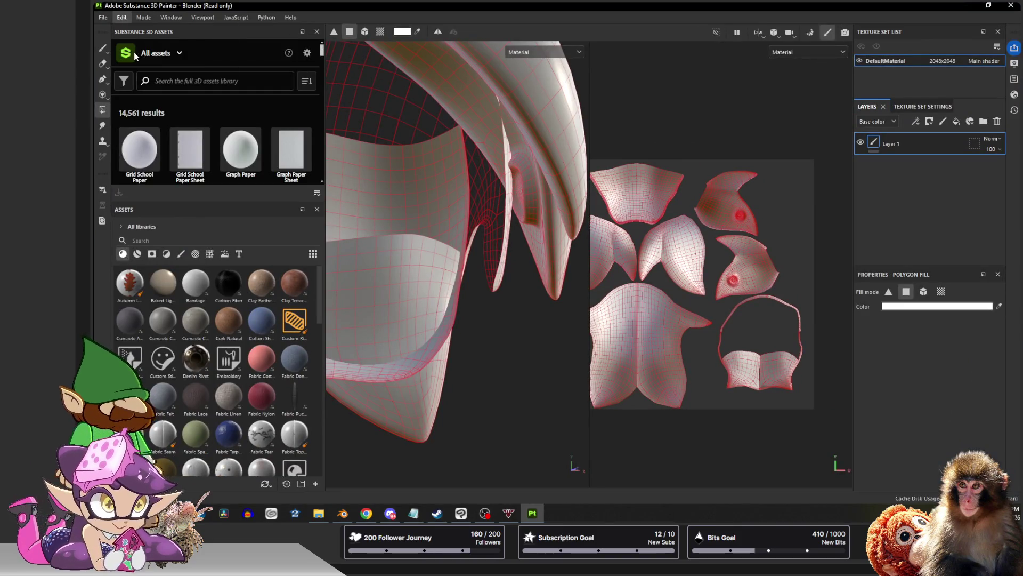
click(644, 132)
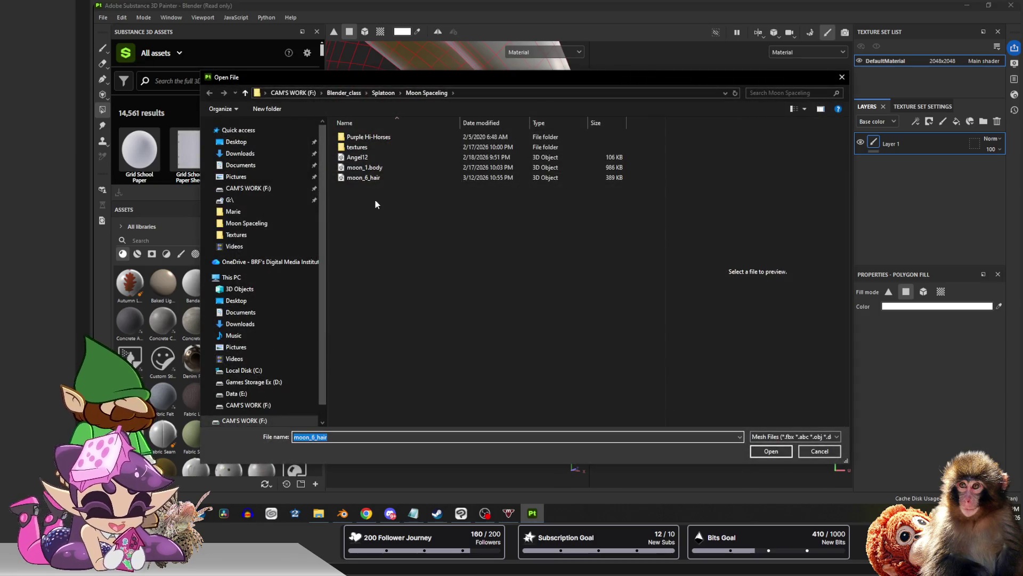
click(364, 177)
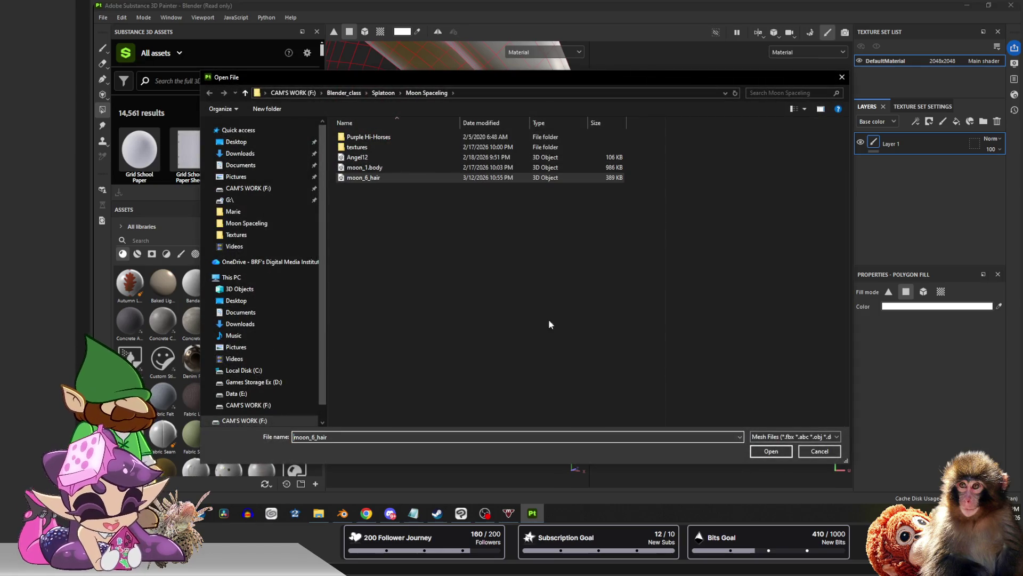
click(770, 451)
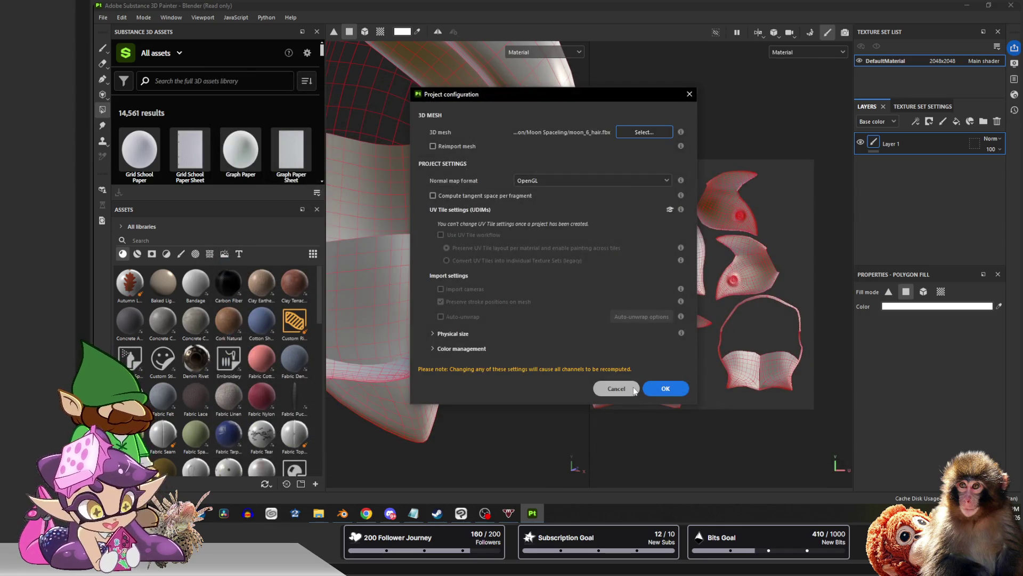
click(667, 389)
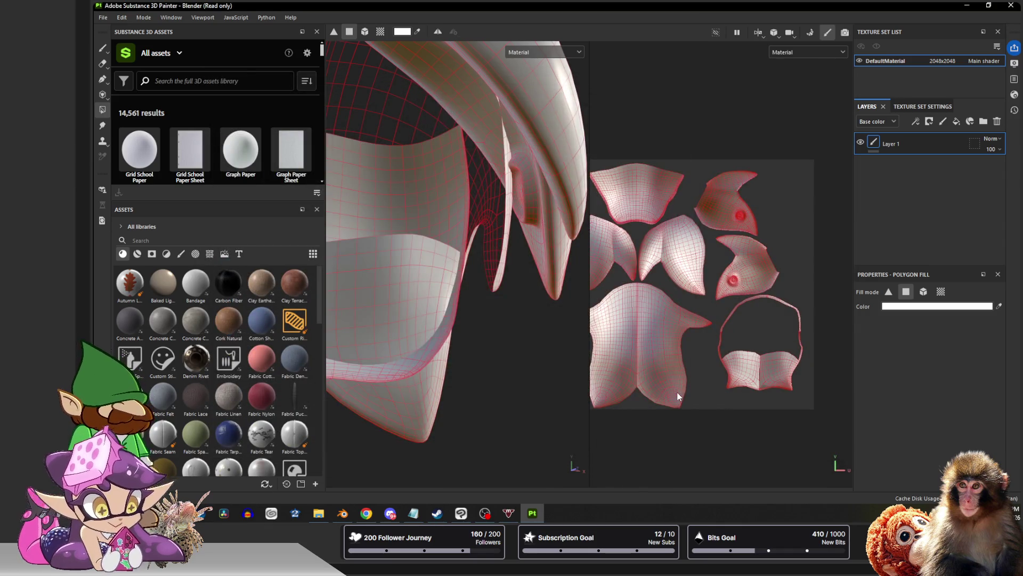
mouse_move(506, 330)
alt+mouse_down()
mouse_move(317, 310)
mouse_move(425, 320)
mouse_move(418, 304)
mouse_move(485, 316)
alt+mouse_up()
key(f)
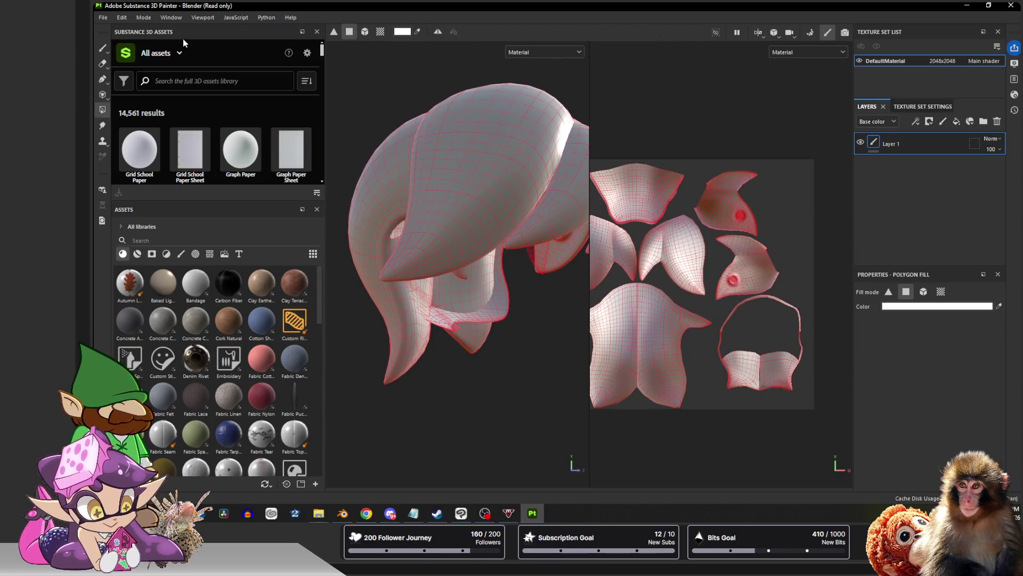
Reimport the hair mesh so the corrected geometry shows, then add a new folder to the layer stack
click(122, 17)
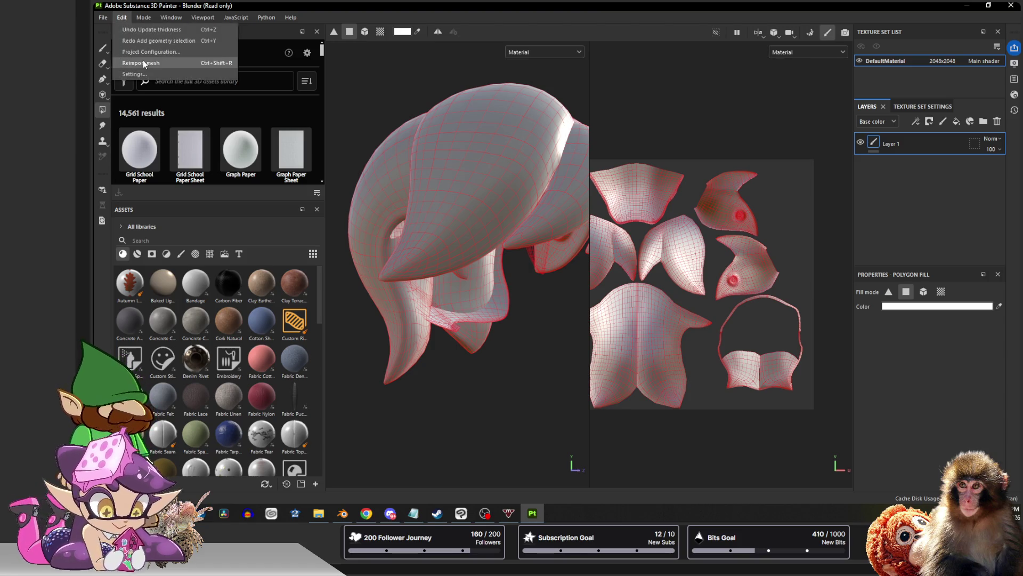
key(ctrl+y)
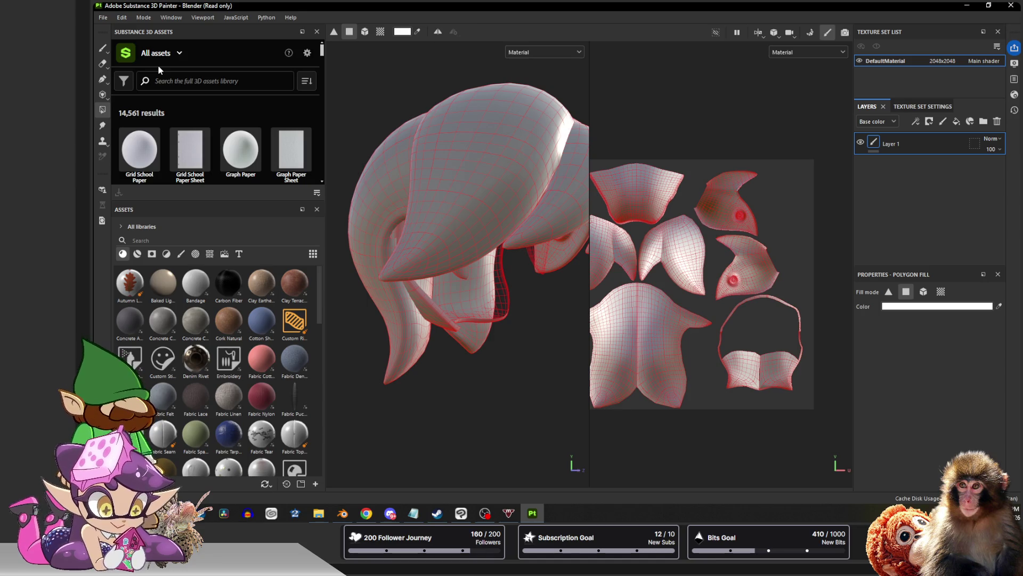
mouse_move(361, 220)
alt+mouse_down()
mouse_move(569, 164)
mouse_move(483, 243)
alt+mouse_up()
scroll(505, 224, down, 3)
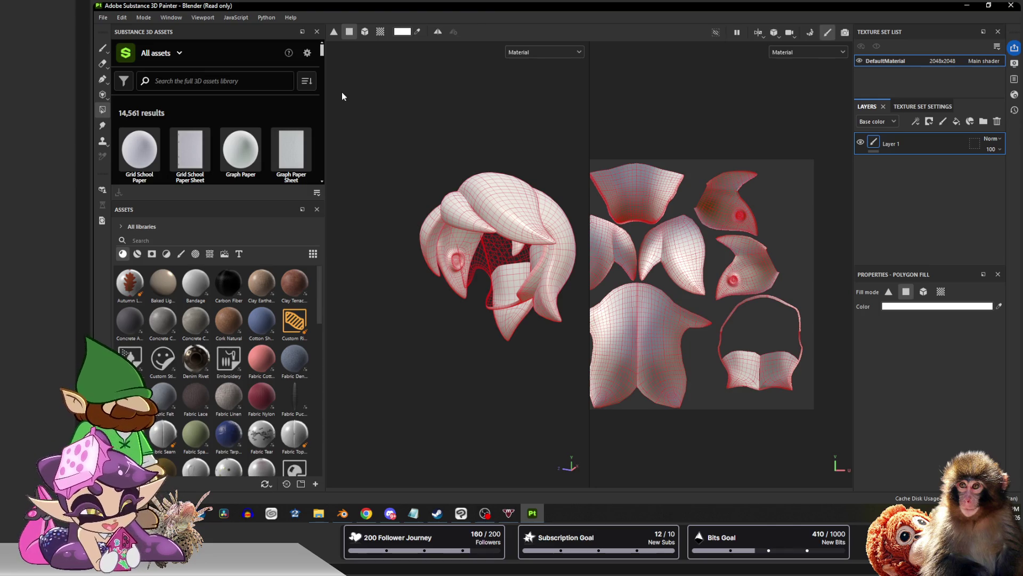
click(984, 120)
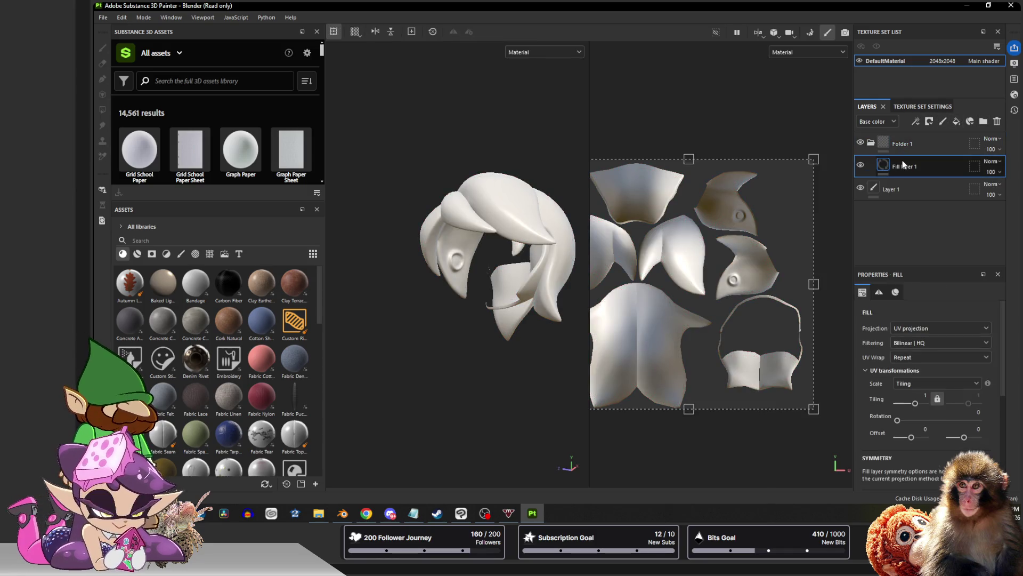
scroll(919, 472, down, 3)
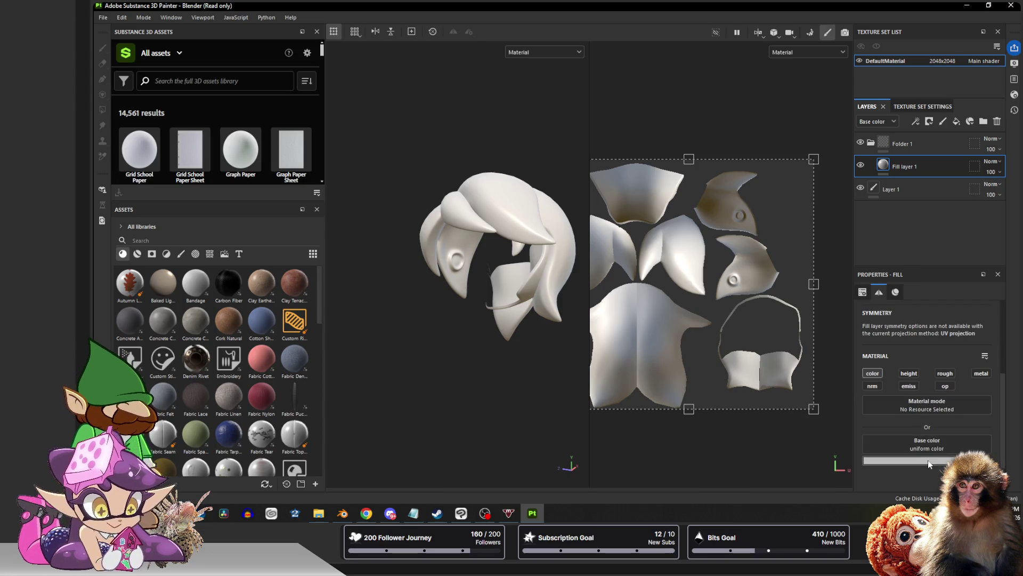
Set the fill layer's Base color to blue in the colour picker
click(928, 459)
click(902, 373)
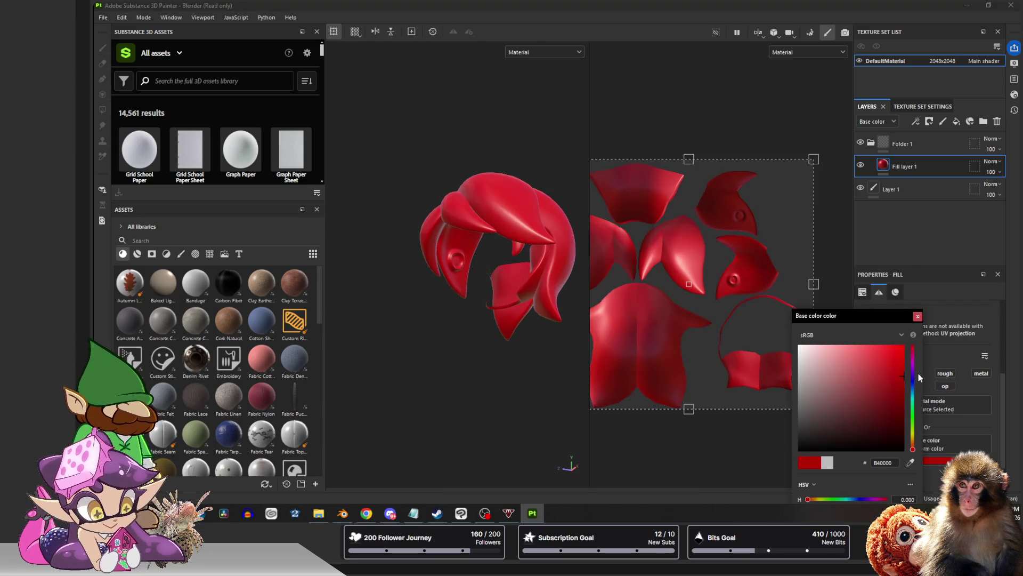
click(912, 381)
click(918, 316)
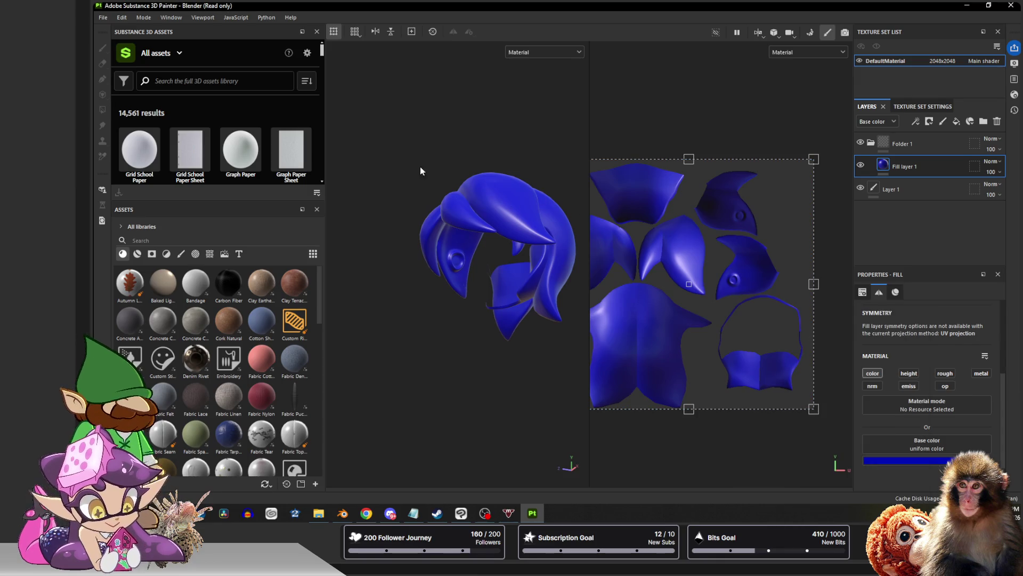
Undo an accidental extra folder and give Folder 1 a black mask hiding the blue
click(931, 139)
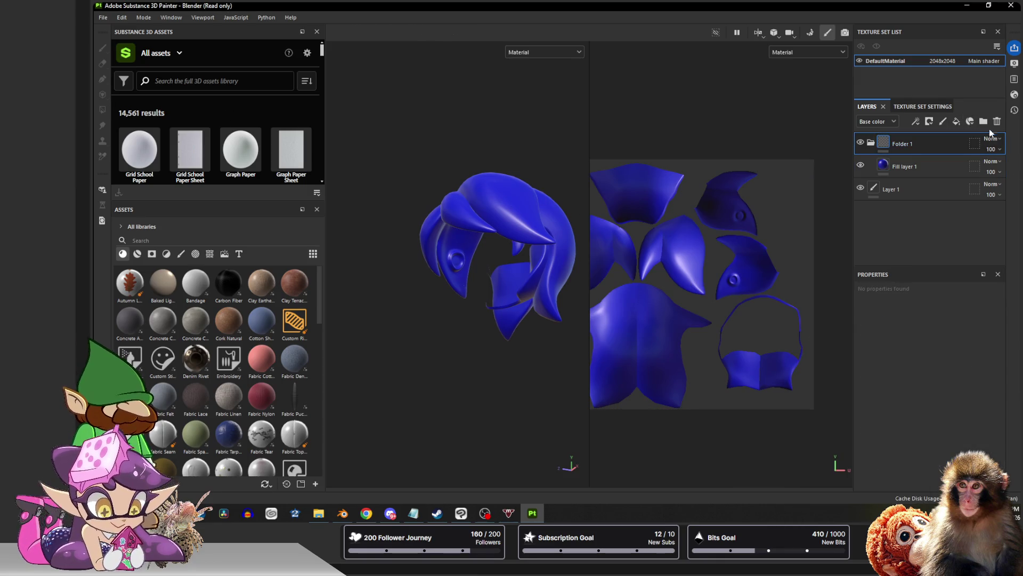
click(984, 121)
key(ctrl+z)
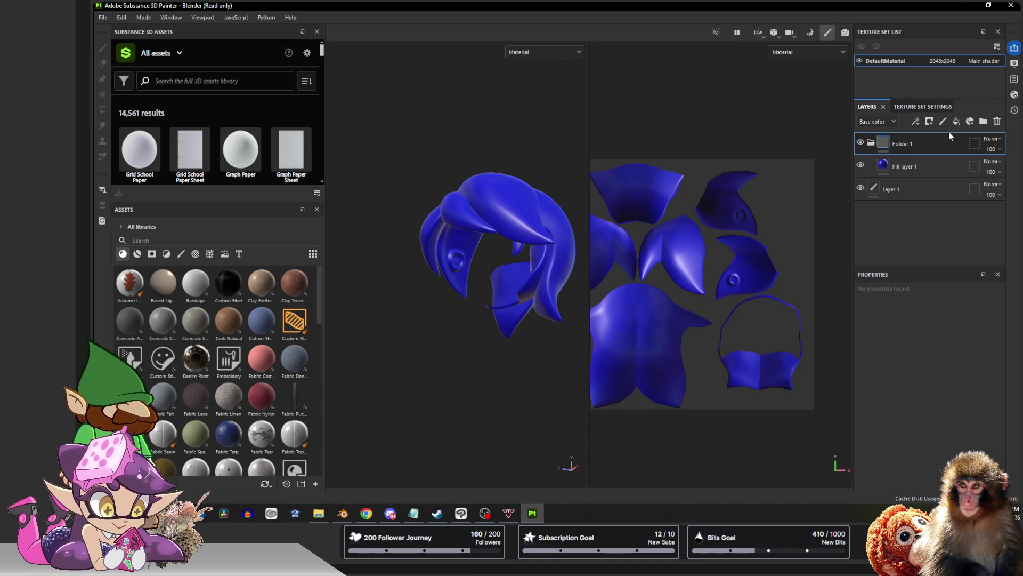
click(931, 121)
click(941, 145)
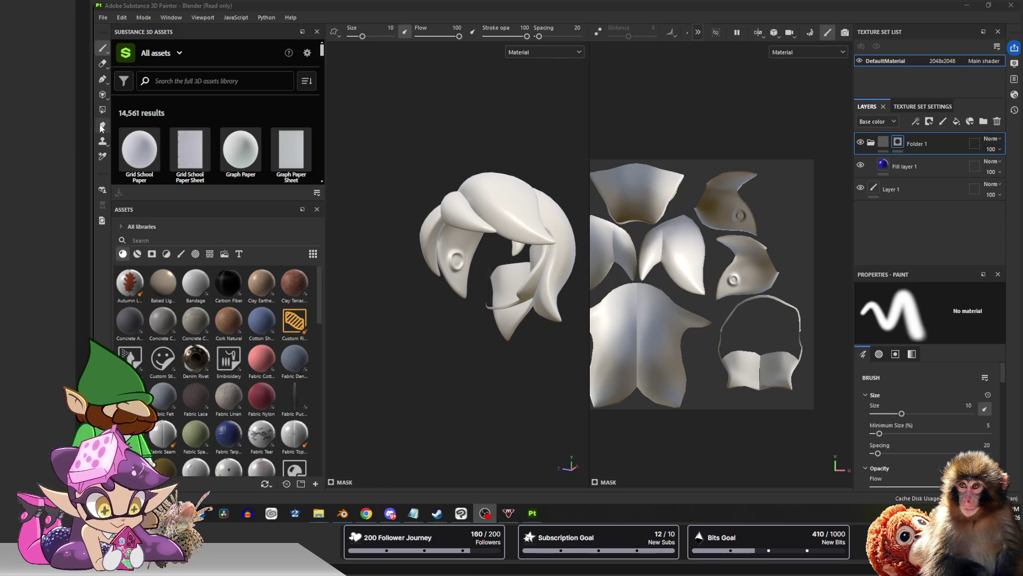
With Polygon Fill in UV-island mode, reveal blue on the outer hair strands through the mask
click(103, 110)
click(381, 32)
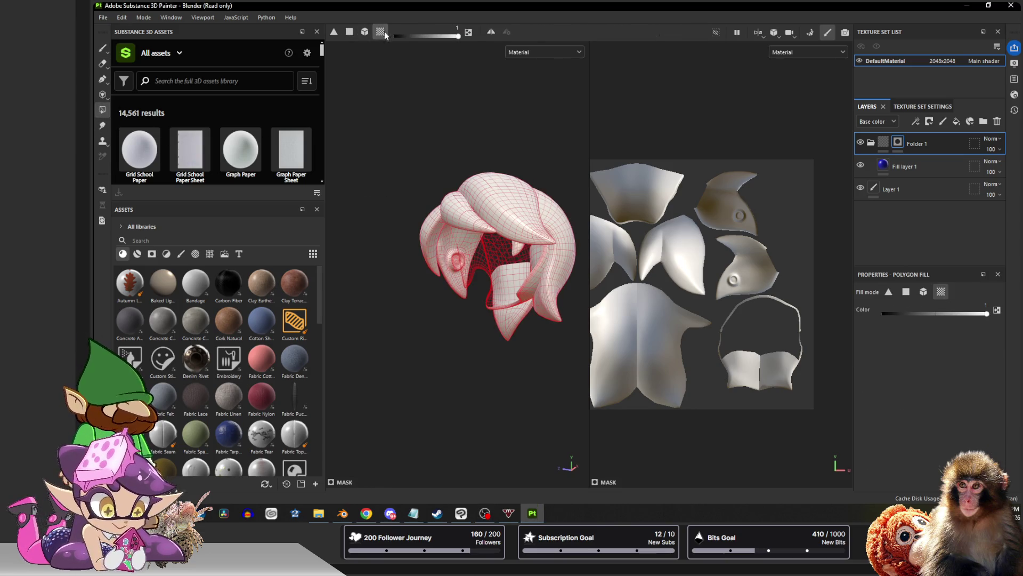
click(502, 187)
click(562, 237)
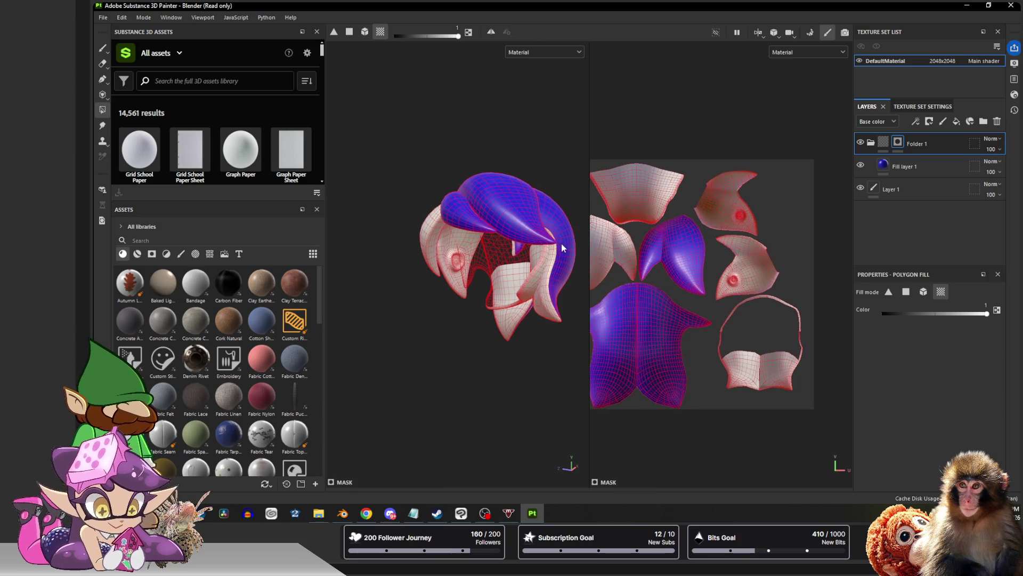
mouse_move(561, 243)
alt+mouse_down()
mouse_move(512, 277)
mouse_move(469, 291)
mouse_move(565, 276)
mouse_move(551, 311)
alt+mouse_up()
click(512, 272)
click(501, 240)
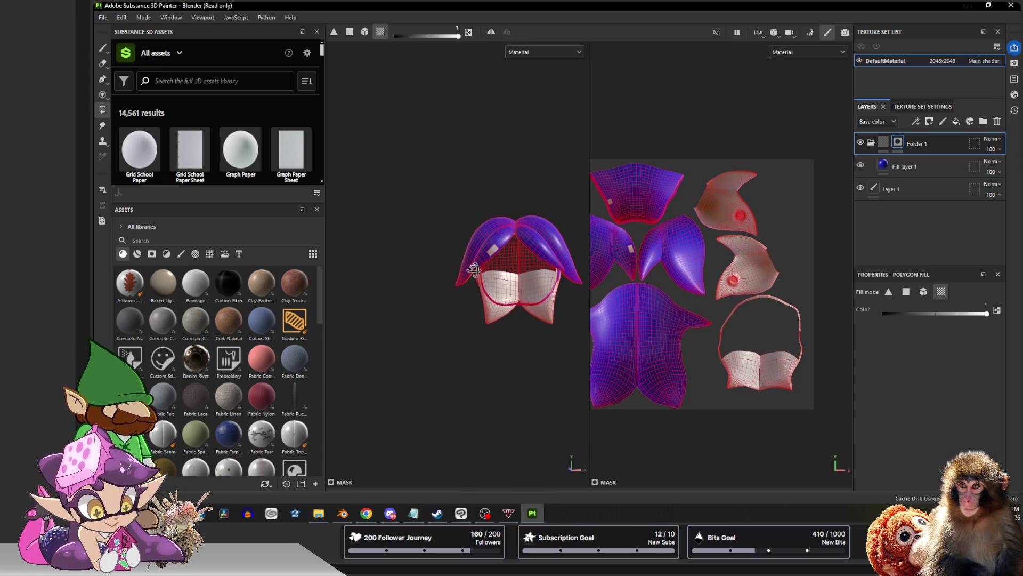
Check the hair from the back, return to the brush, and rename the folder to Hair Outer
mouse_move(502, 240)
alt+mouse_down()
mouse_move(496, 258)
mouse_move(591, 283)
alt+mouse_up()
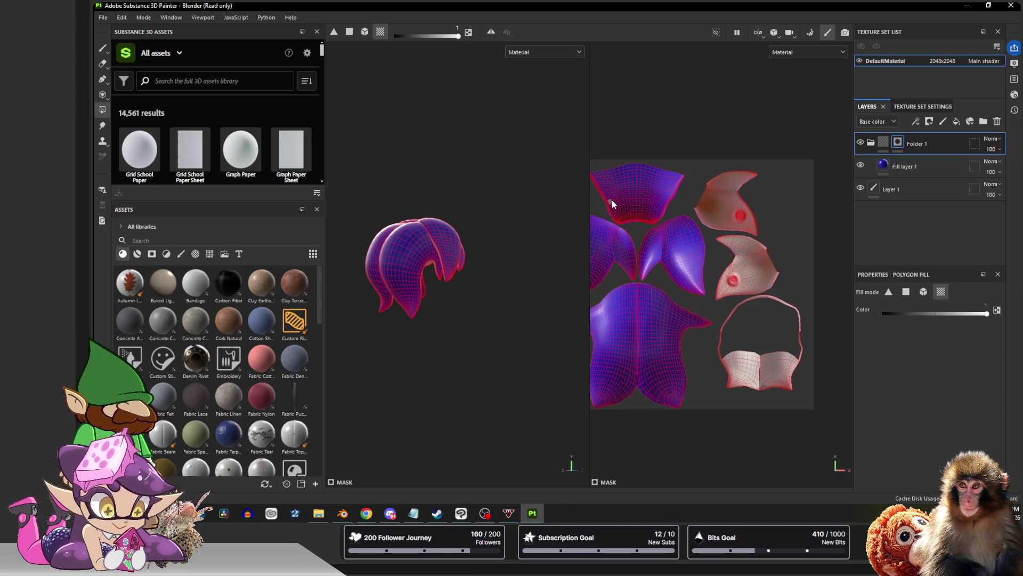
mouse_move(532, 246)
alt+mouse_down()
mouse_move(505, 234)
mouse_move(614, 231)
mouse_move(652, 212)
mouse_move(629, 152)
mouse_move(617, 201)
mouse_move(627, 267)
mouse_move(447, 226)
mouse_move(467, 214)
mouse_move(507, 105)
mouse_move(494, 175)
alt+mouse_up()
key(1)
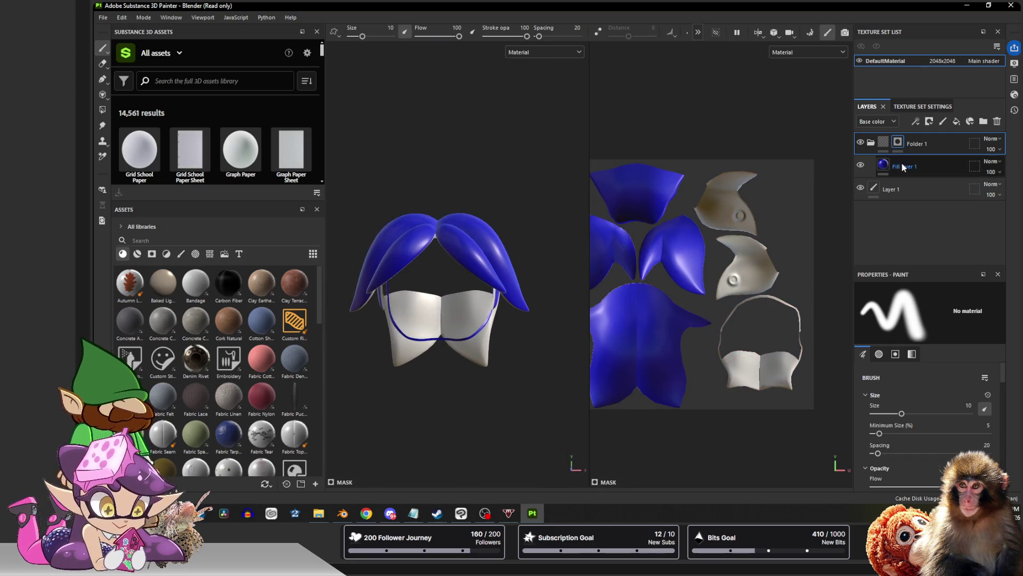
double_click(924, 145)
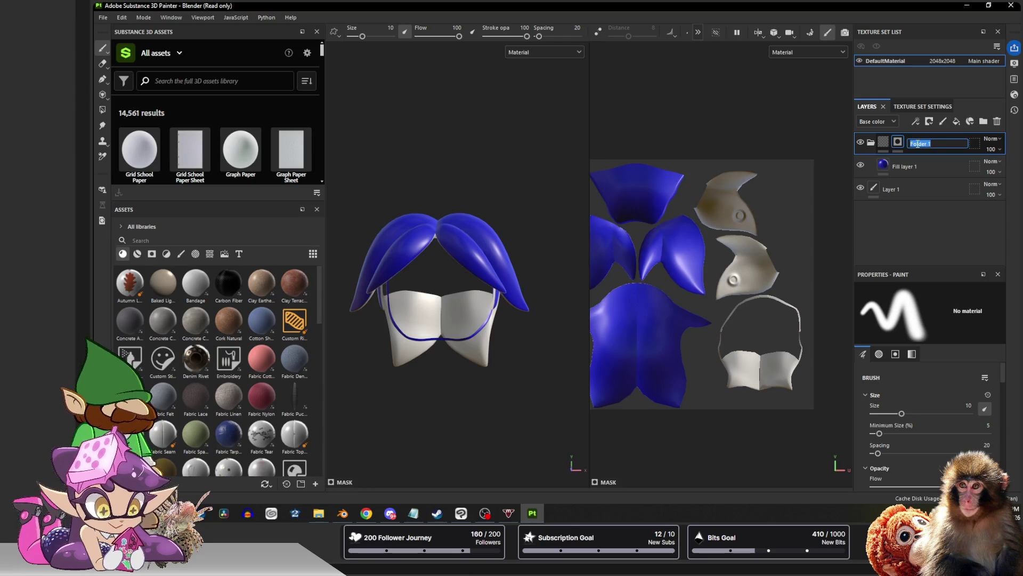
text(Hair Outer)
key(Return)
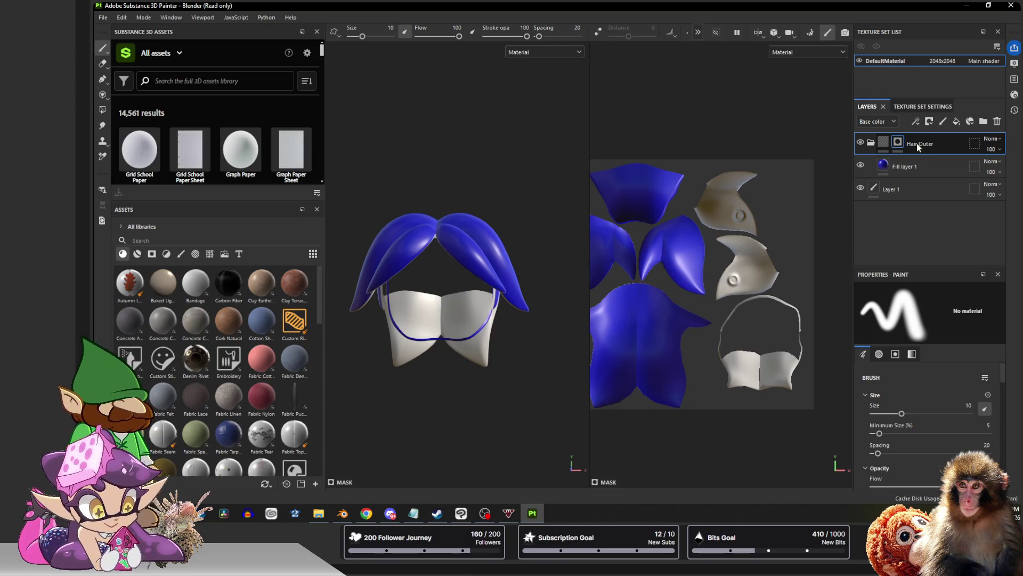
Add a new folder with a fill layer and set its Base color to pale blue-purple
click(983, 121)
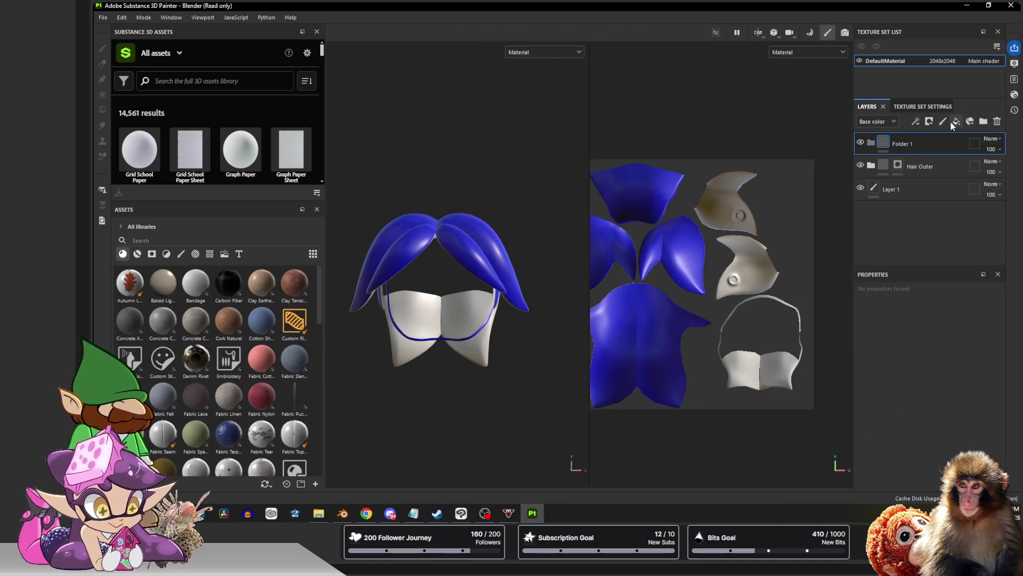
click(956, 121)
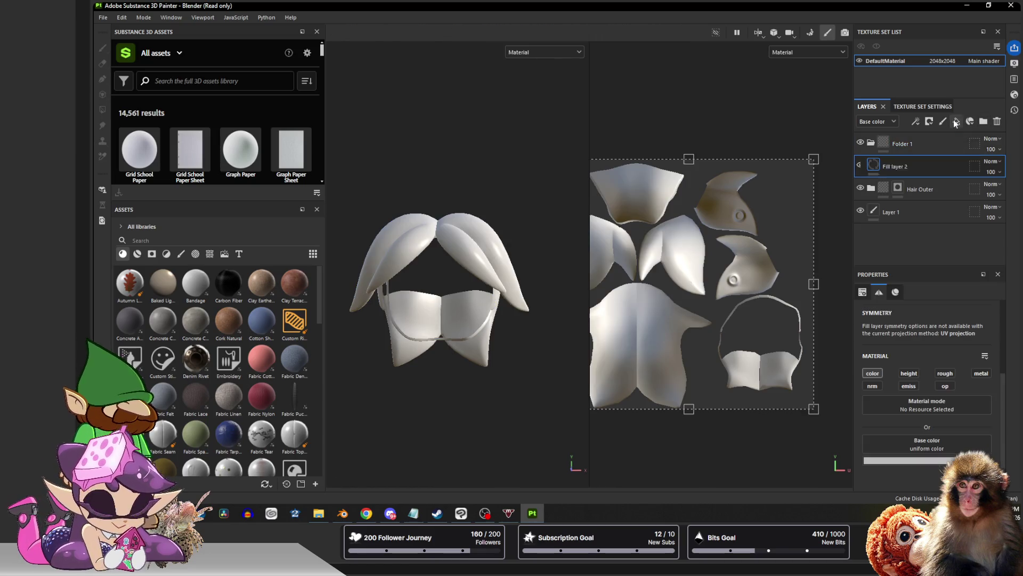
click(944, 461)
click(834, 283)
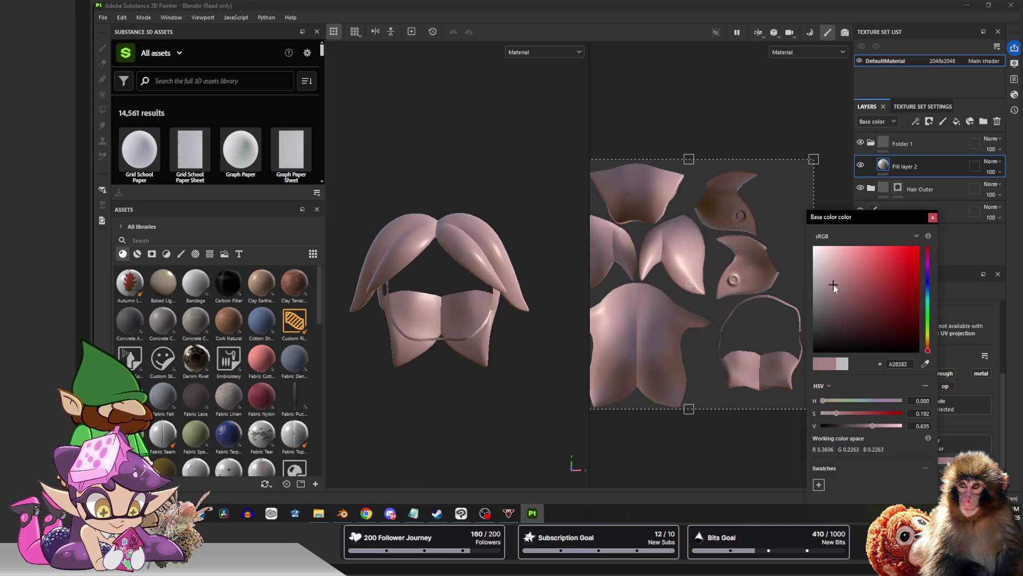
click(928, 282)
click(934, 218)
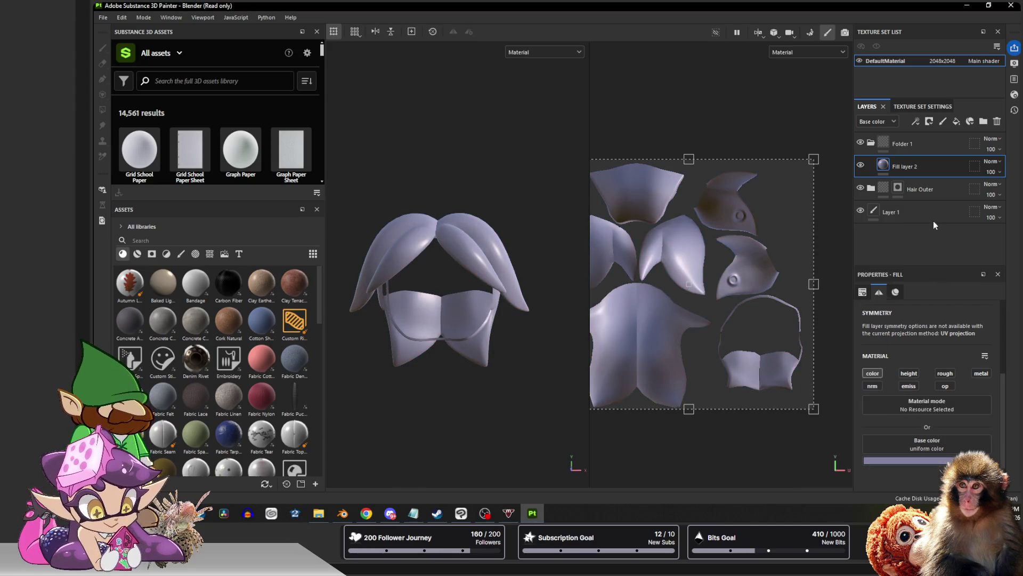
Undo an extra fill layer and give the new Folder 1 a black mask
click(903, 145)
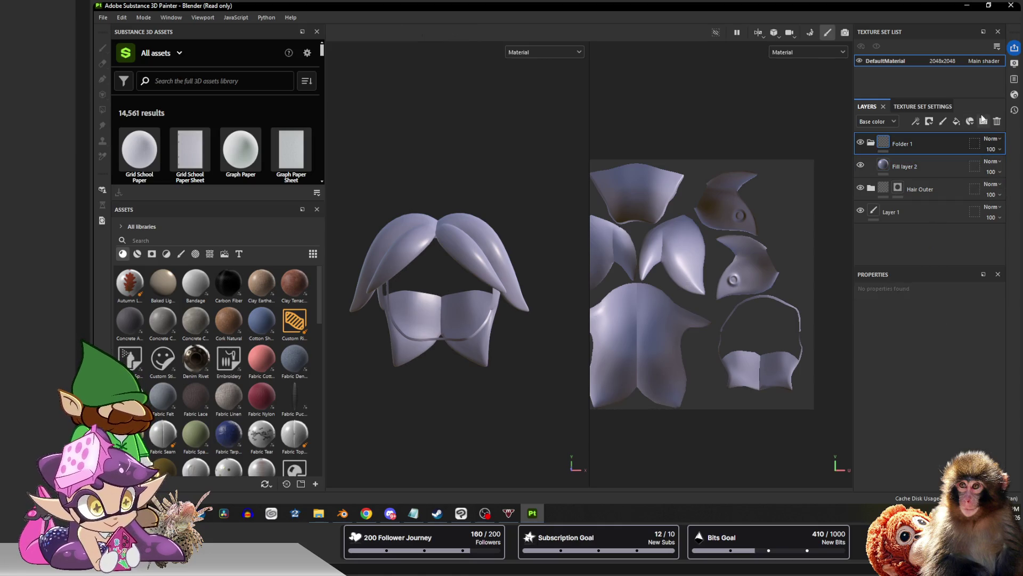
click(955, 121)
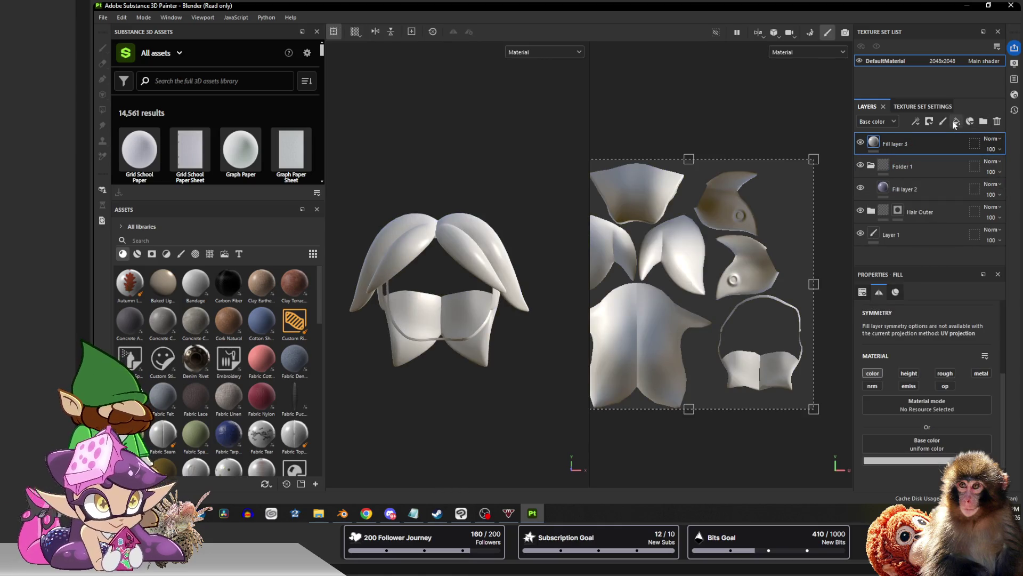
key(ctrl+z)
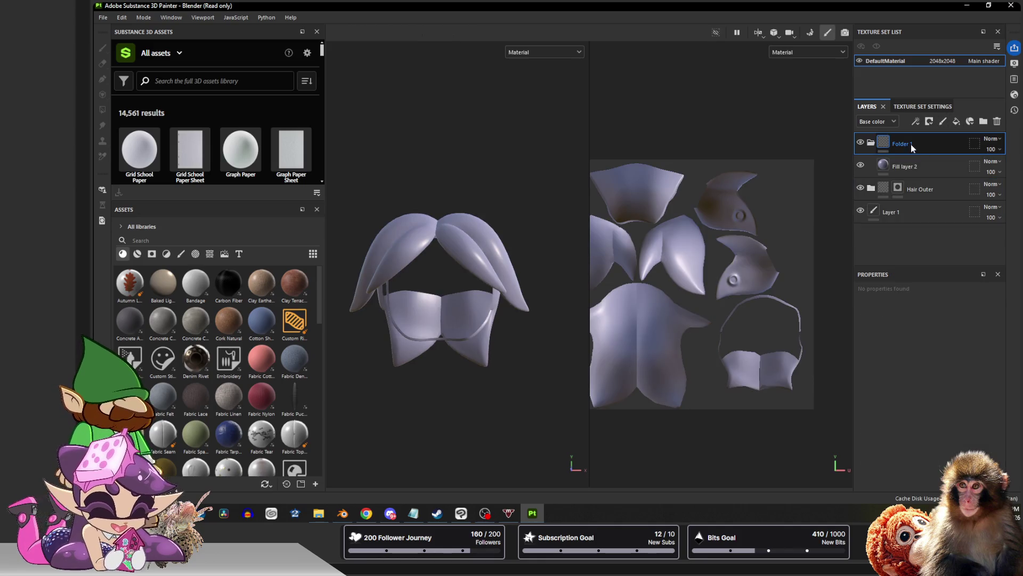
click(931, 121)
click(911, 155)
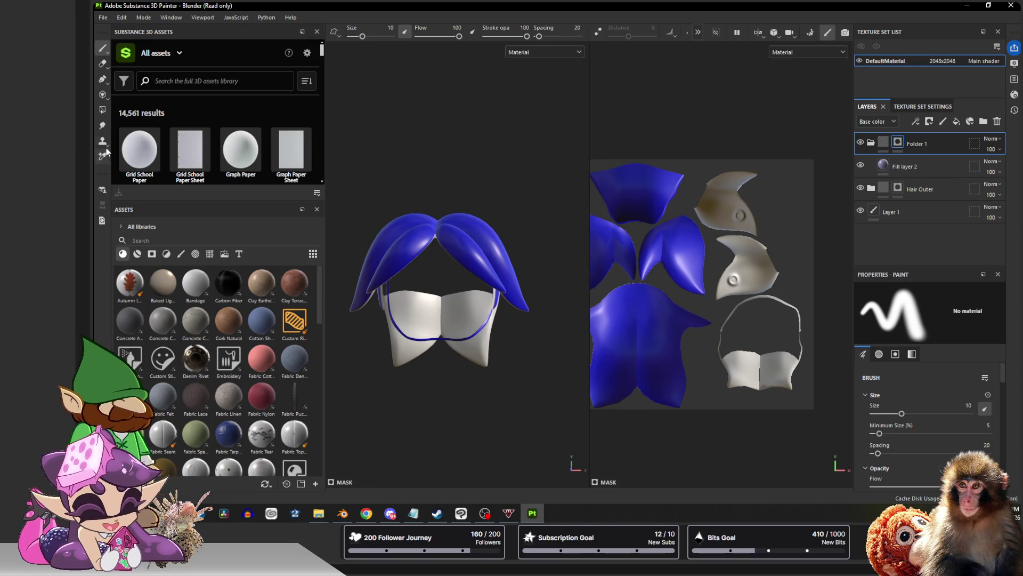
Inspect the hair model from several angles with the Polygon Fill tool active
click(102, 110)
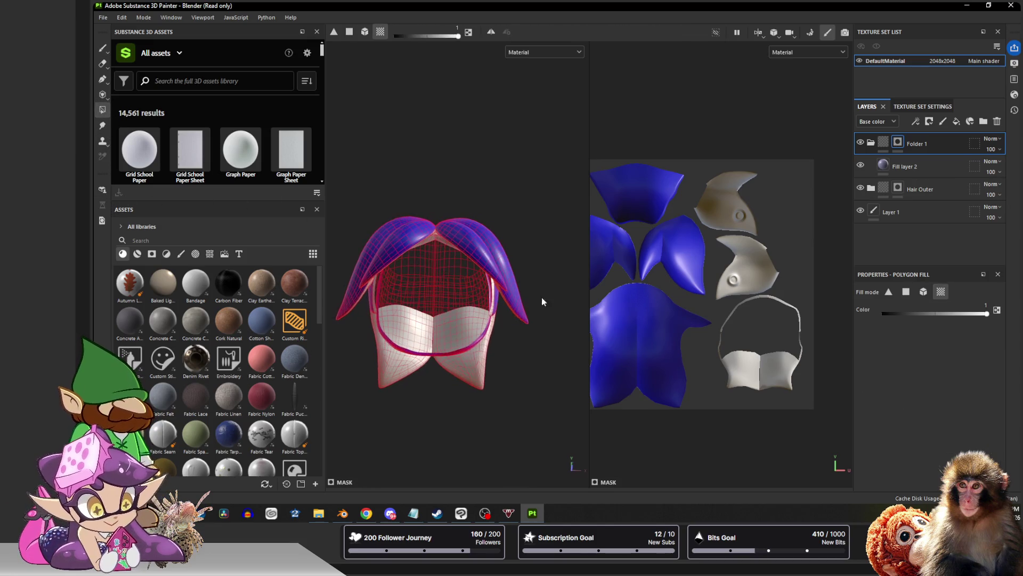
alt+drag(534, 362, 515, 264)
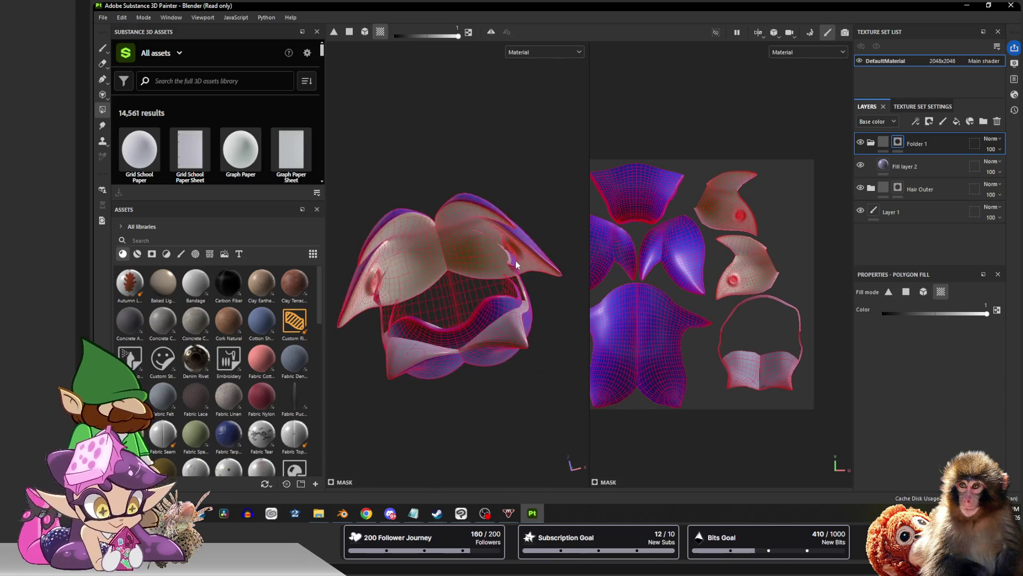
mouse_move(489, 232)
alt+mouse_down()
mouse_move(409, 246)
mouse_move(522, 400)
alt+mouse_up()
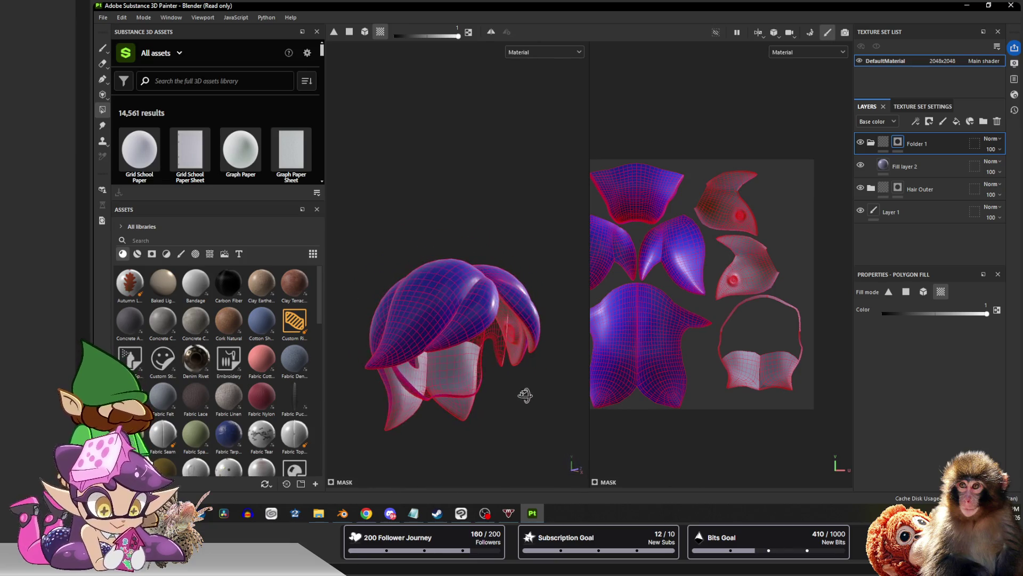
key(3)
key(4)
alt+drag(518, 331, 404, 207)
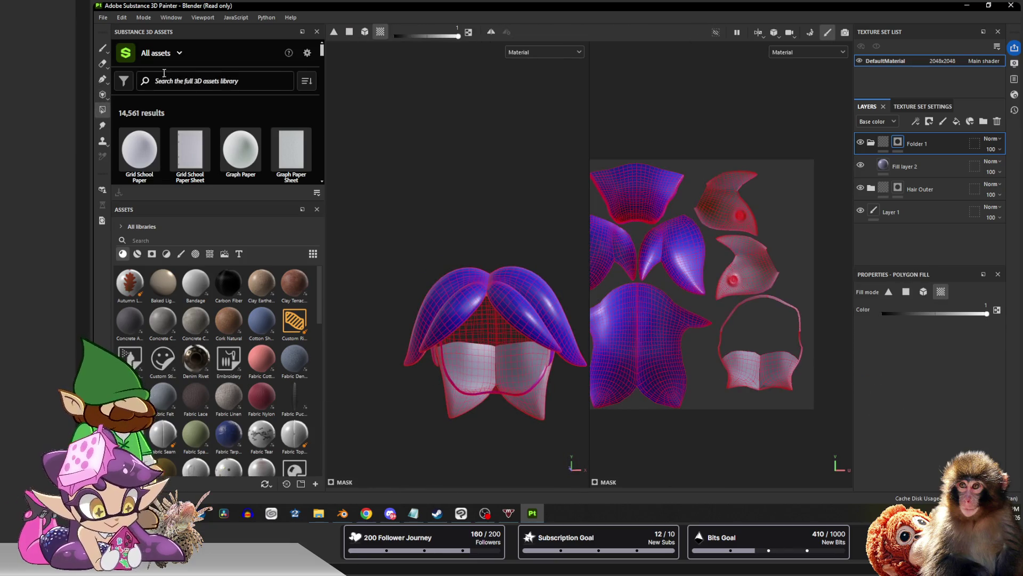
Collapse Folder 1 in the layer stack, return to the brush and view the hair front-top
click(872, 143)
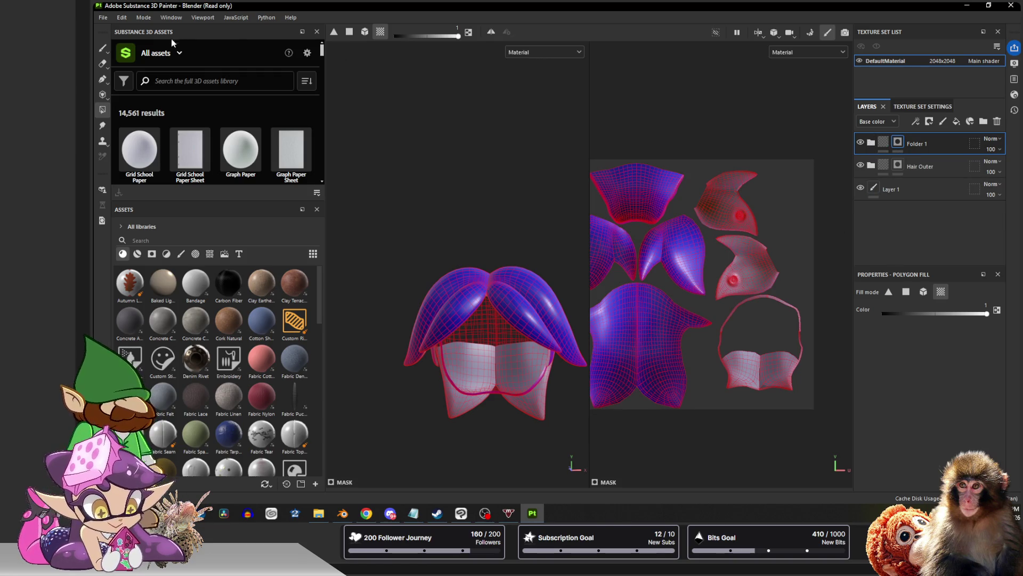
click(103, 46)
mouse_move(479, 178)
alt+mouse_down()
mouse_move(492, 213)
mouse_move(423, 160)
mouse_move(459, 169)
mouse_move(483, 251)
mouse_move(536, 152)
mouse_move(461, 219)
mouse_move(428, 194)
mouse_move(425, 232)
alt+mouse_up()
scroll(488, 240, up, 5)
mouse_move(426, 193)
alt+mouse_down()
mouse_move(509, 222)
mouse_move(446, 176)
mouse_move(551, 164)
mouse_move(377, 156)
mouse_move(491, 192)
mouse_move(565, 183)
alt+mouse_up()
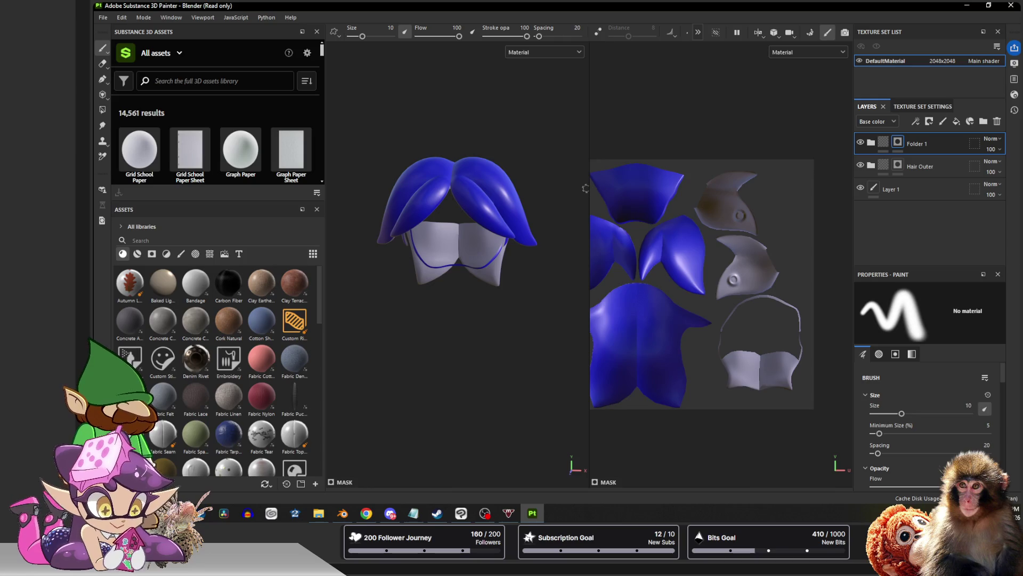
Widen the 3D viewport against the UV view, then orbit and frame the hair model with F
drag(589, 187, 753, 189)
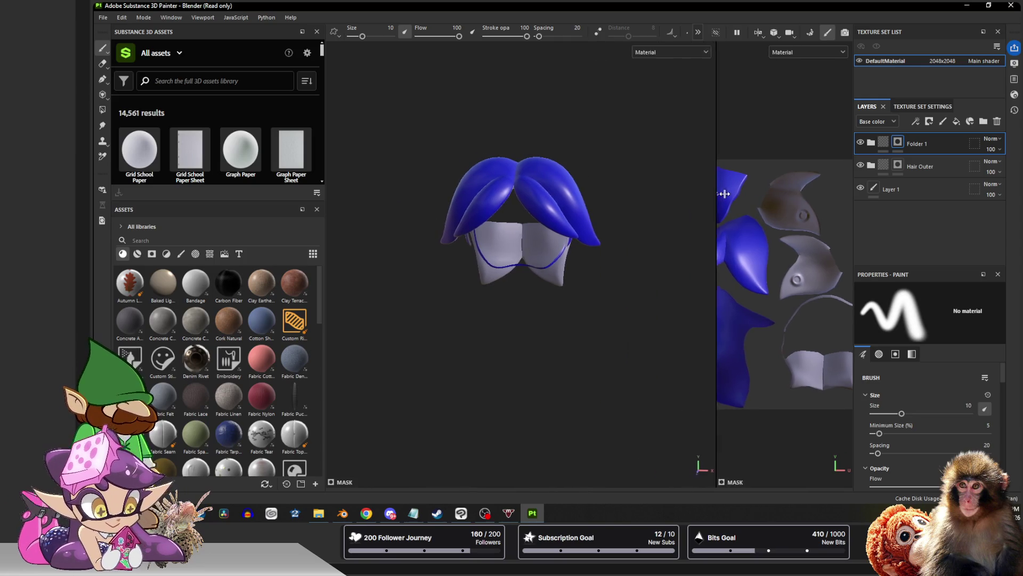
scroll(611, 231, up, 3)
mouse_move(610, 232)
alt+mouse_down()
mouse_move(591, 125)
mouse_move(571, 178)
alt+mouse_up()
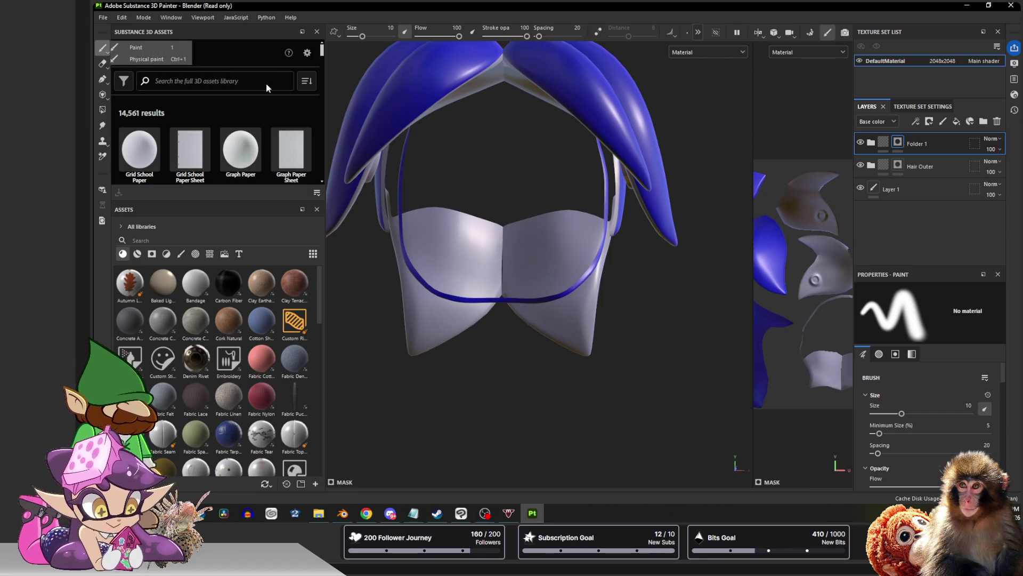
scroll(512, 196, down, 3)
alt+drag(517, 191, 613, 220)
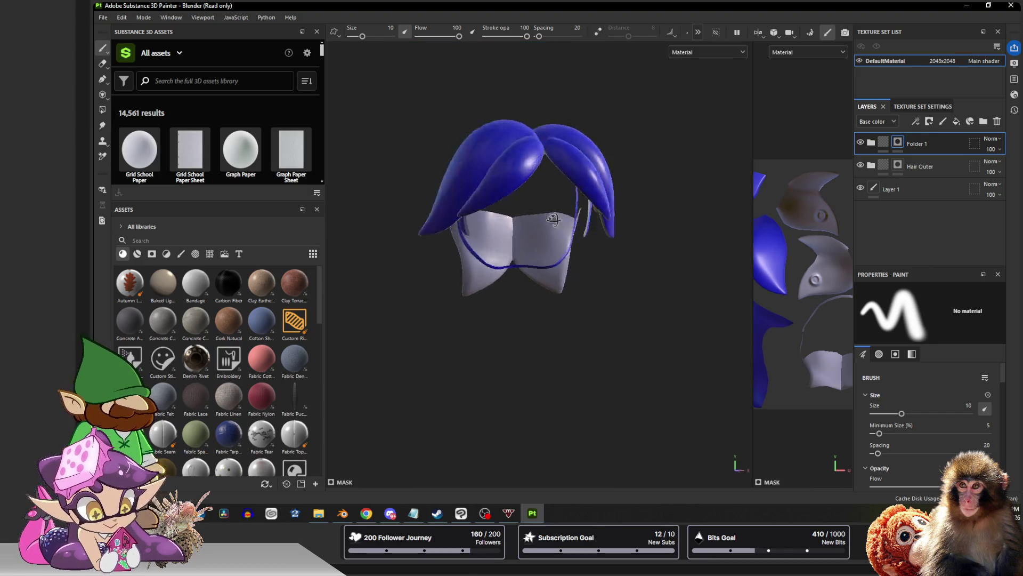
key(3)
key(4)
alt+drag(406, 176, 607, 328)
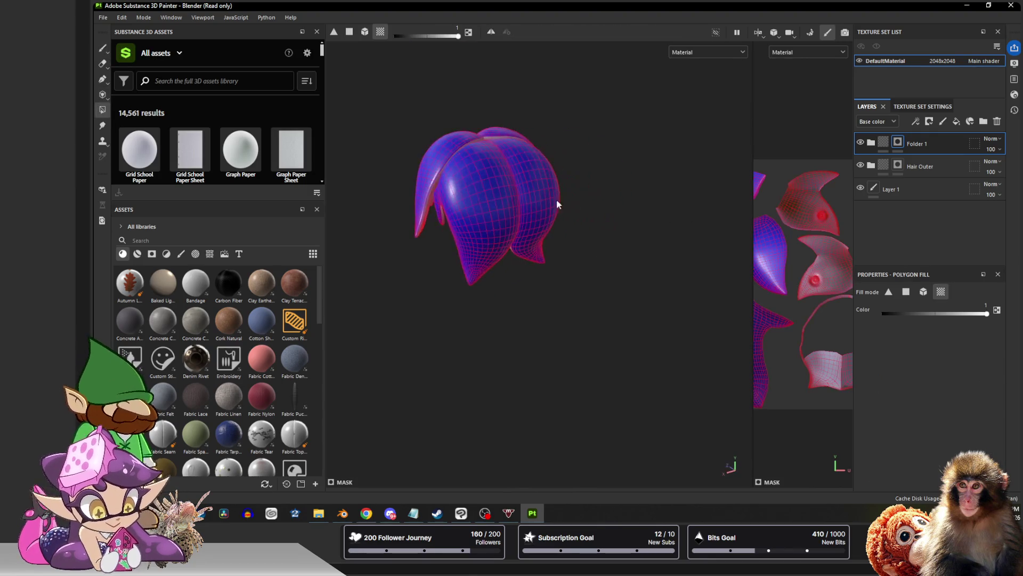
click(103, 49)
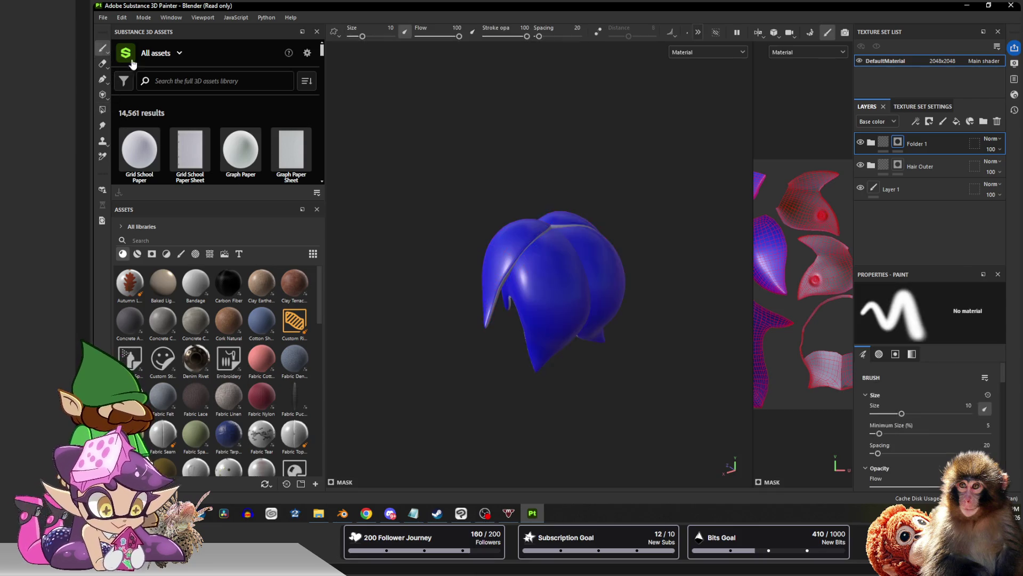
mouse_move(458, 206)
alt+mouse_down()
mouse_move(654, 167)
mouse_move(532, 166)
mouse_move(440, 183)
mouse_move(547, 169)
mouse_move(631, 186)
mouse_move(587, 176)
mouse_move(613, 175)
mouse_move(537, 254)
alt+mouse_up()
key(f)
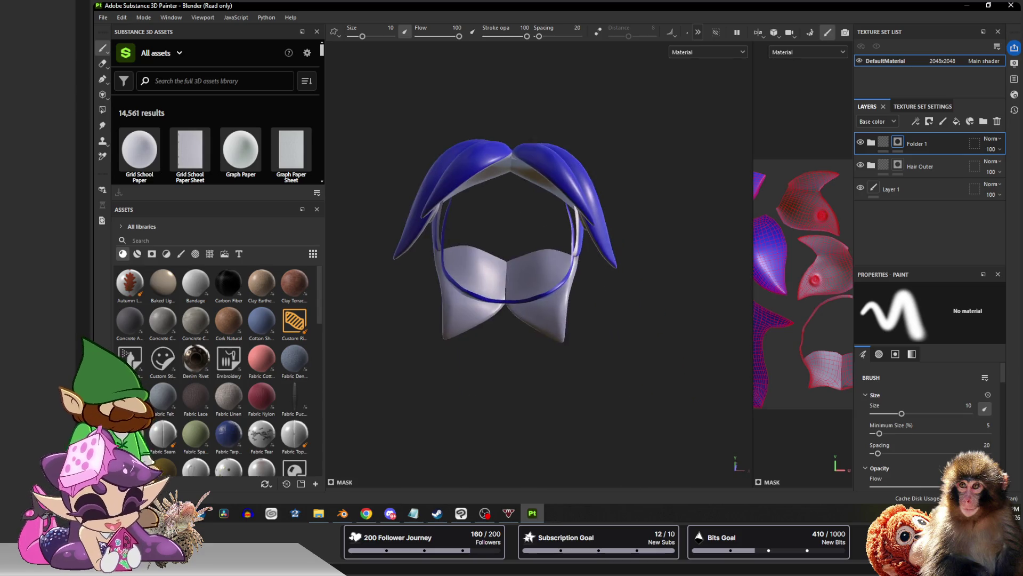
scroll(512, 280, up, 3)
scroll(502, 294, up, 3)
mouse_move(502, 295)
alt+mouse_down()
mouse_move(473, 296)
mouse_move(486, 296)
alt+mouse_up()
scroll(486, 295, down, 5)
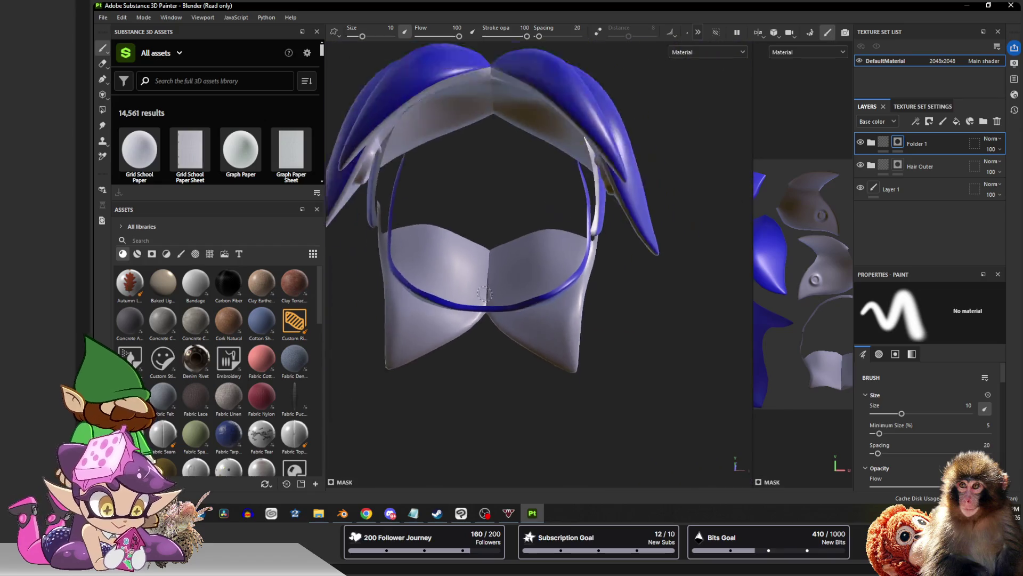
scroll(483, 287, down, 2)
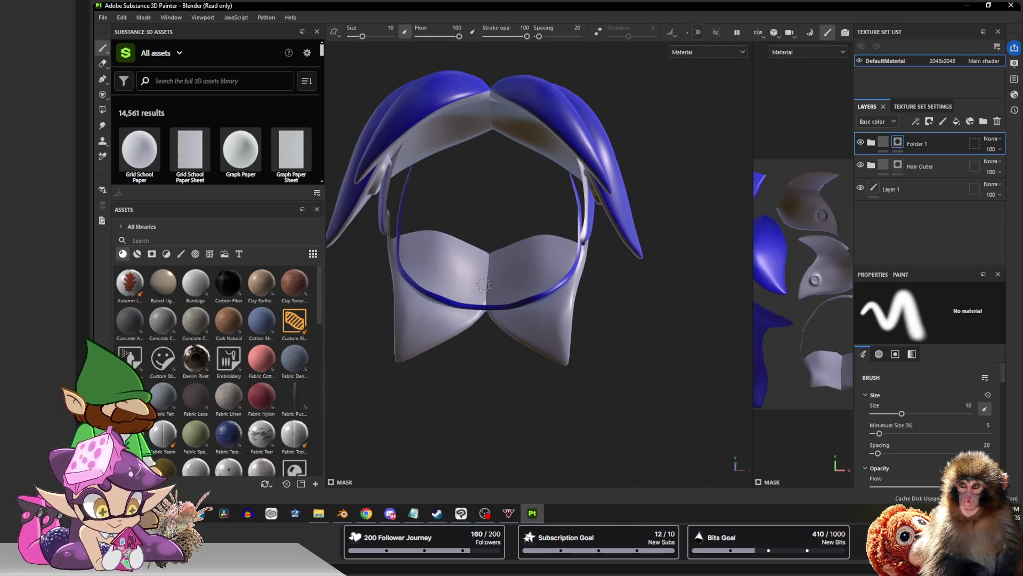
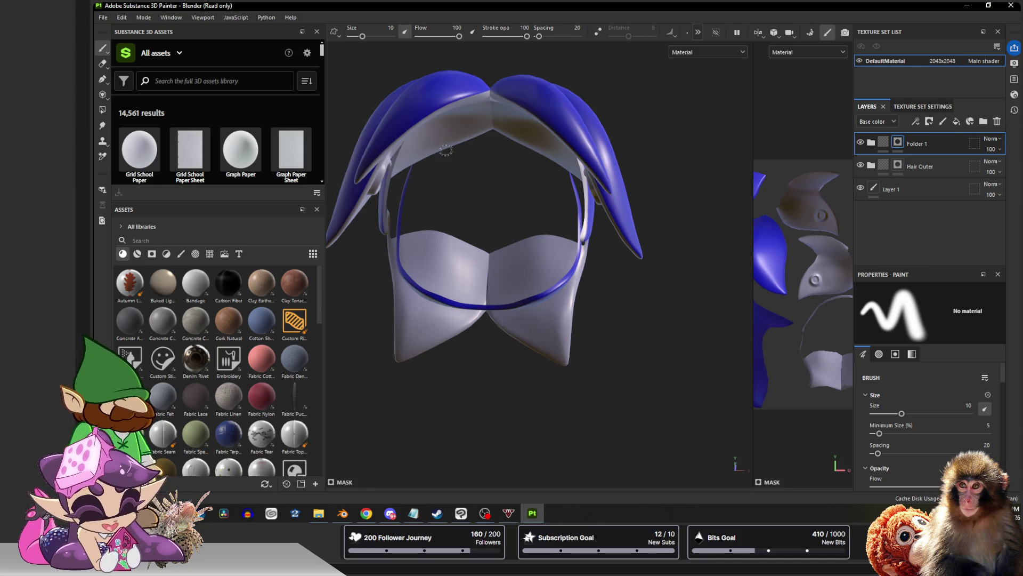
scroll(462, 167, down, 3)
scroll(474, 174, down, 3)
Rename the first folder to Hair Inner and move it below the Hair Outer folder
alt+drag(489, 208, 560, 199)
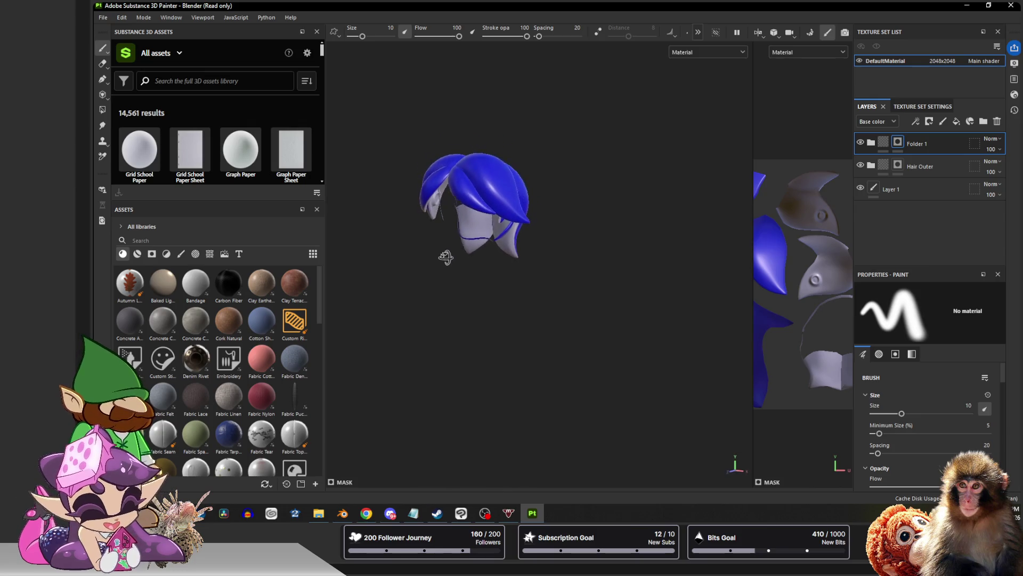
alt+middle_drag(570, 179, 605, 267)
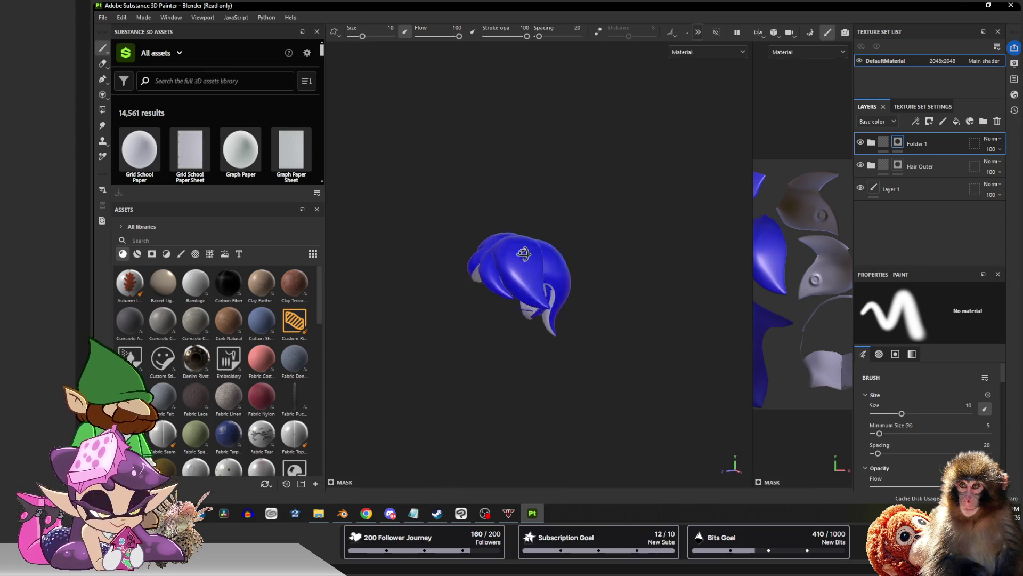
alt+drag(605, 268, 639, 267)
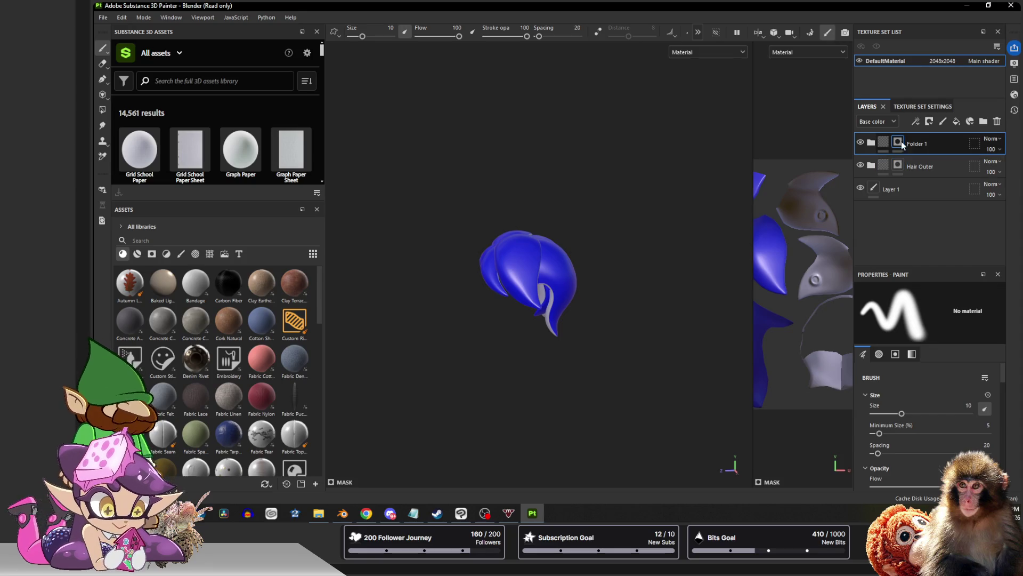
double_click(917, 143)
text(Hair Inner)
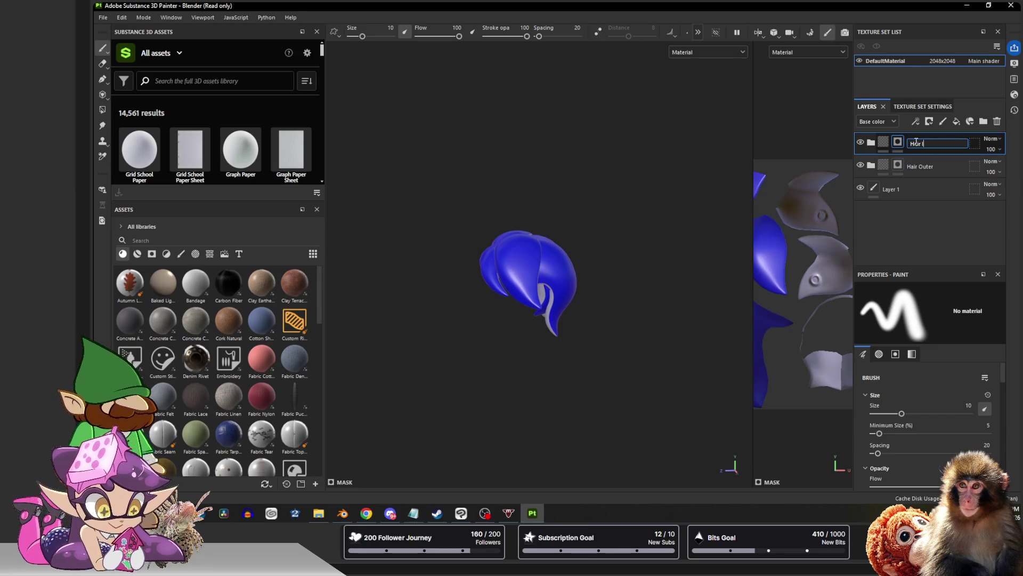
key(Return)
drag(917, 144, 922, 173)
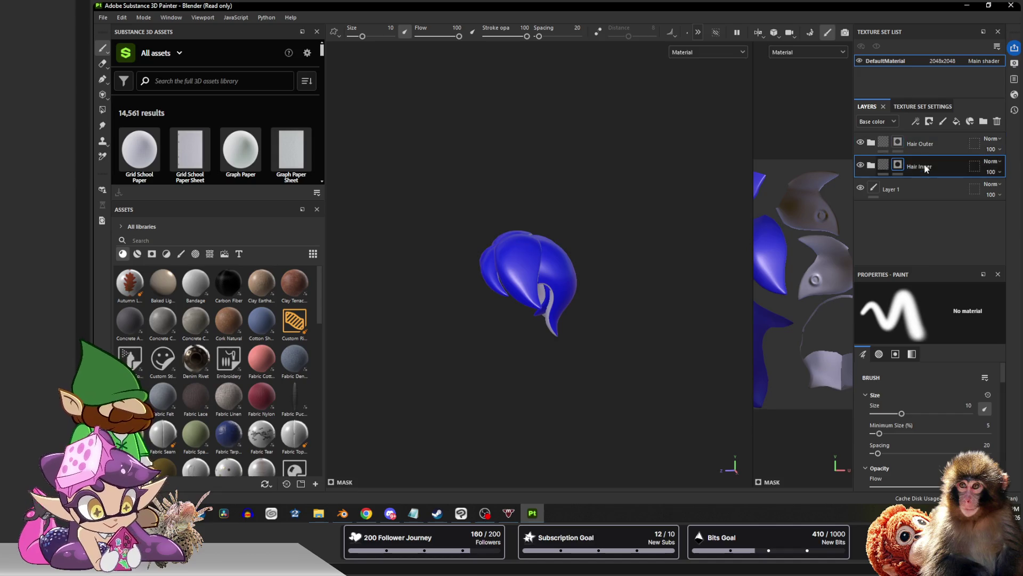
Delete the empty Layer 1 from the layer stack
click(916, 185)
key(4)
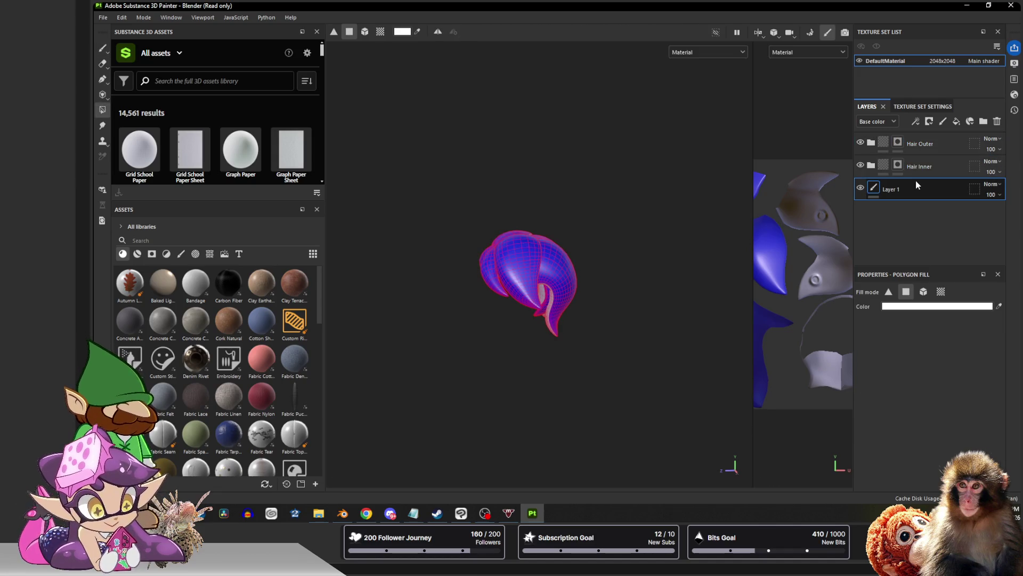
key(1)
drag(915, 179, 907, 159)
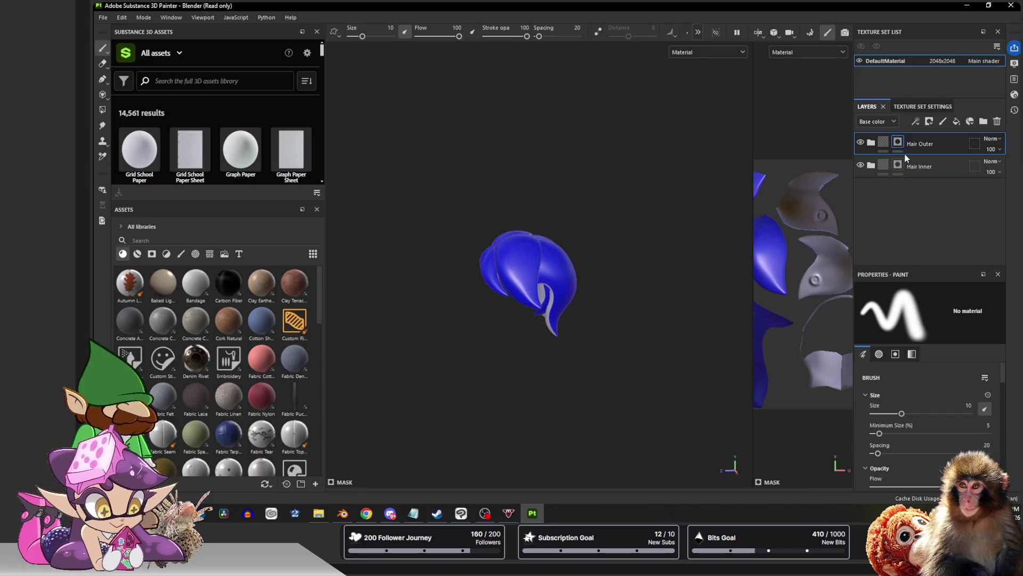
Add two fill layers inside the Hair Outer folder, a blue fill and a white fill above it
click(935, 136)
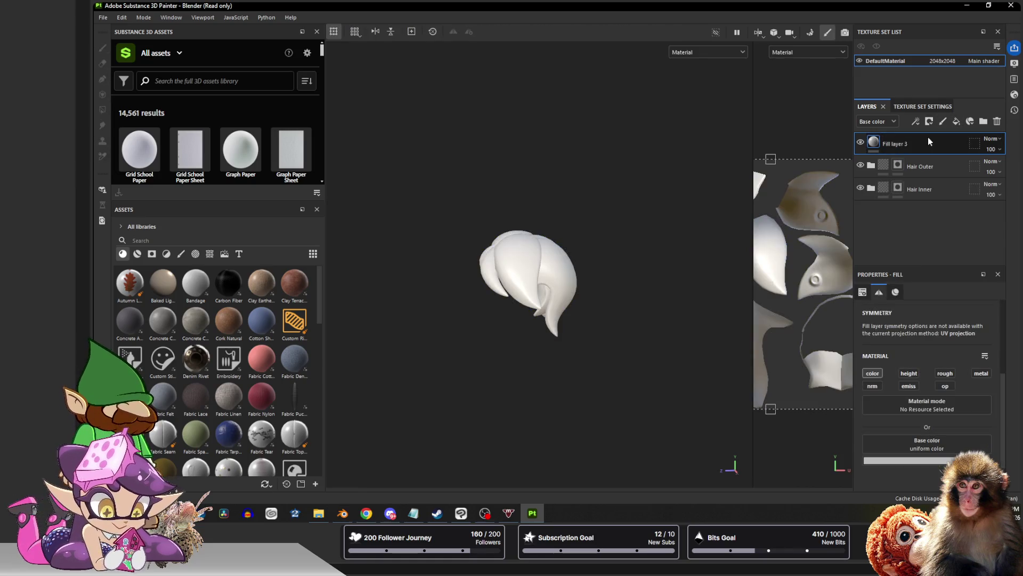
click(913, 145)
click(957, 122)
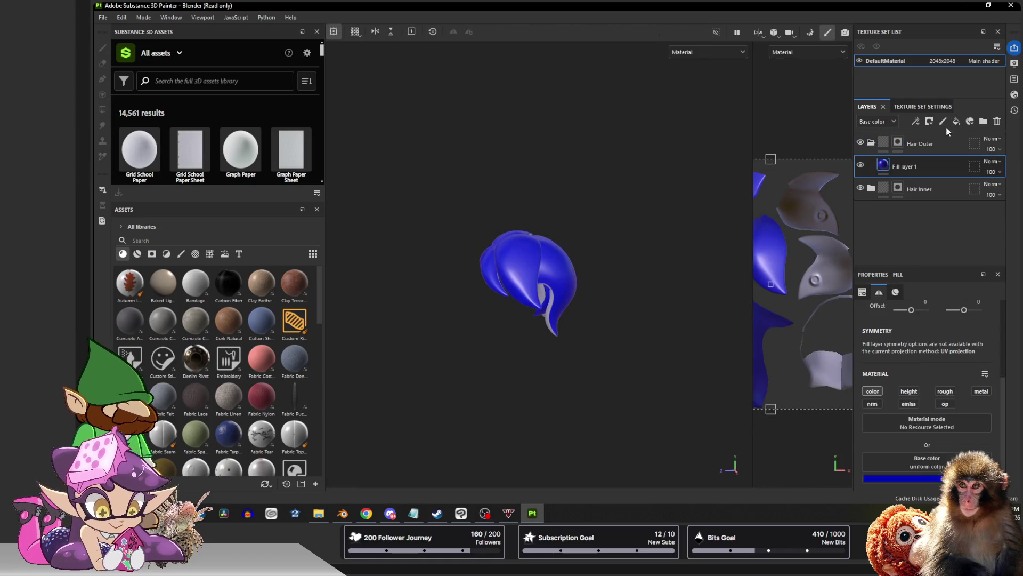
click(956, 122)
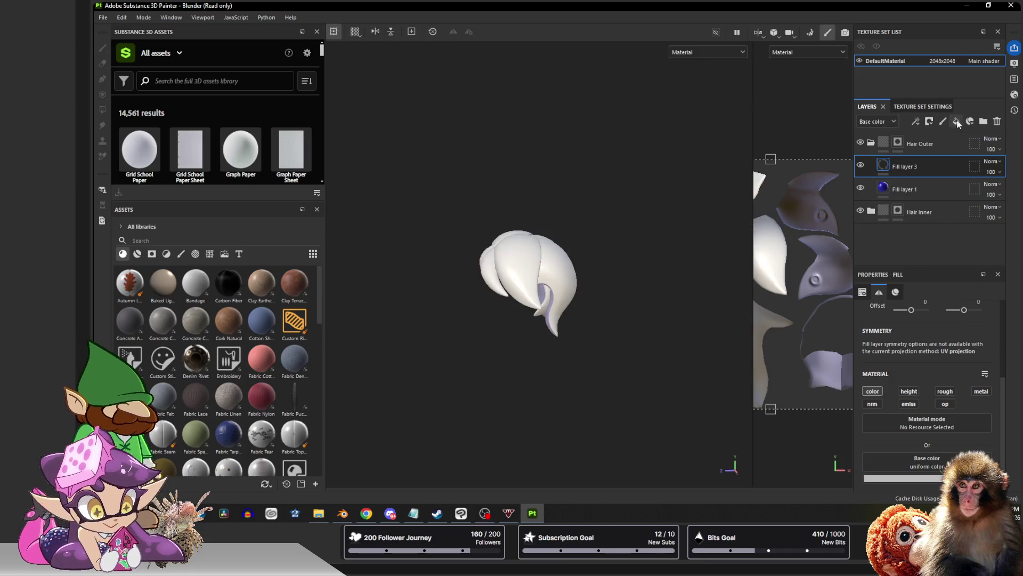
Add a mask to Fill layer 3 and add a generator effect to that mask
click(928, 121)
click(935, 146)
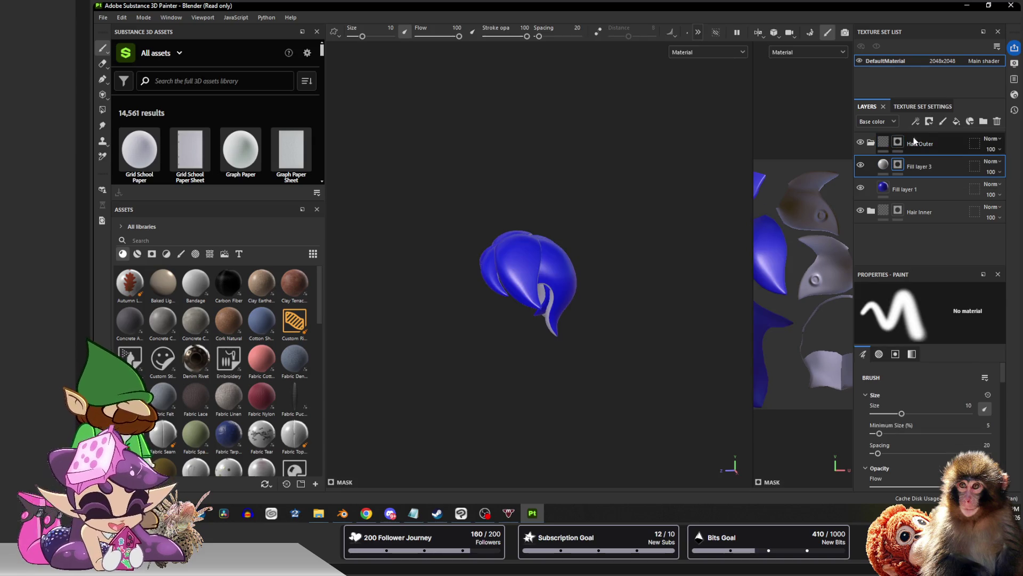
click(929, 121)
click(948, 201)
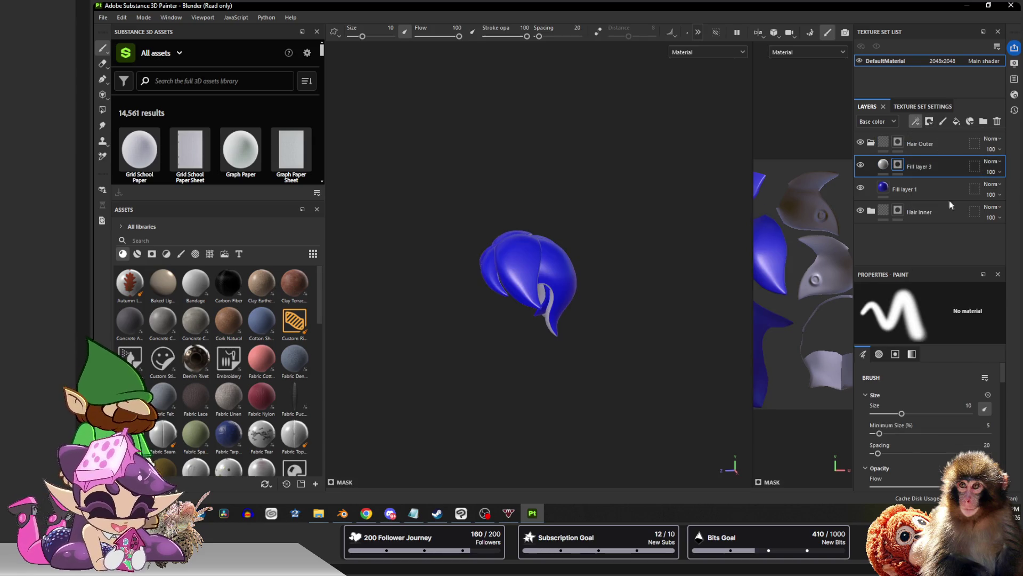
click(927, 315)
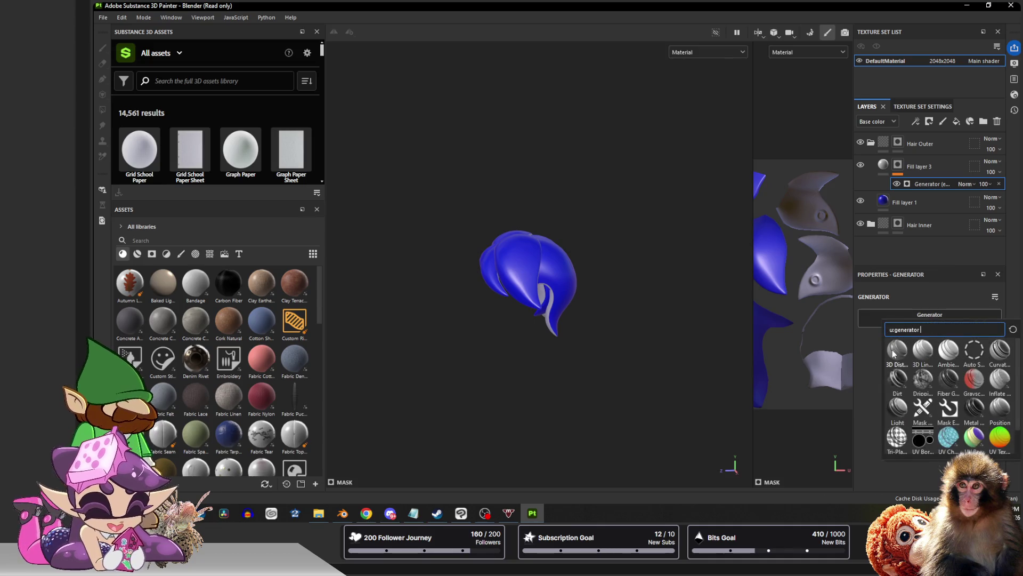
Choose the 3D Distance generator and set its Position Y to 0.97
click(897, 349)
alt+drag(538, 222, 627, 235)
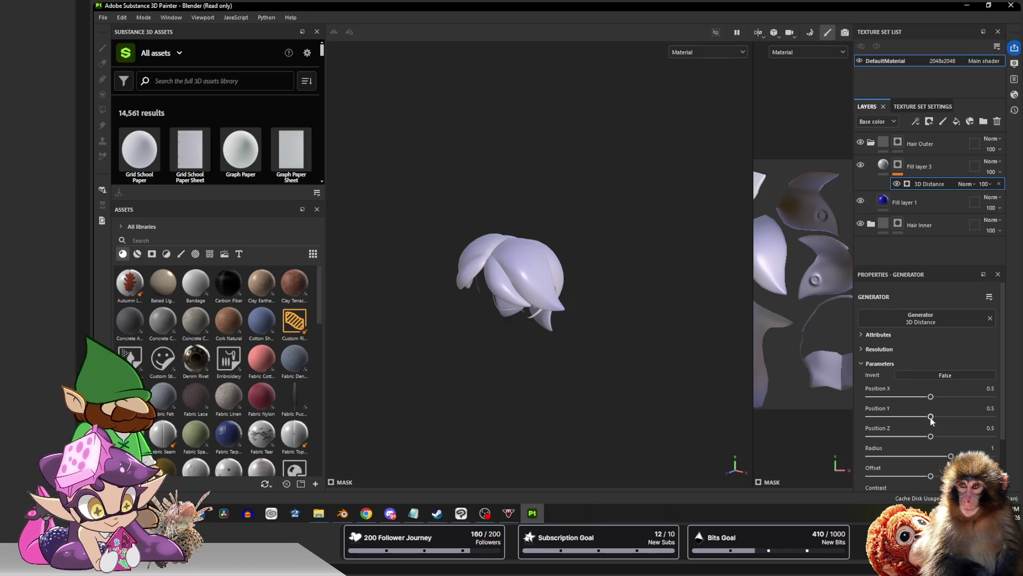
drag(930, 416, 999, 417)
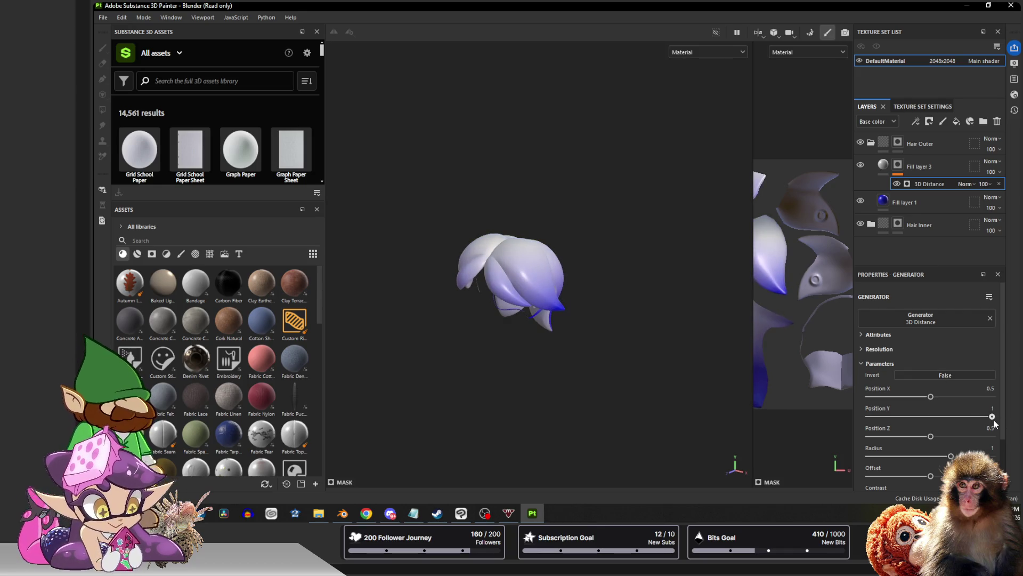
drag(999, 425, 988, 425)
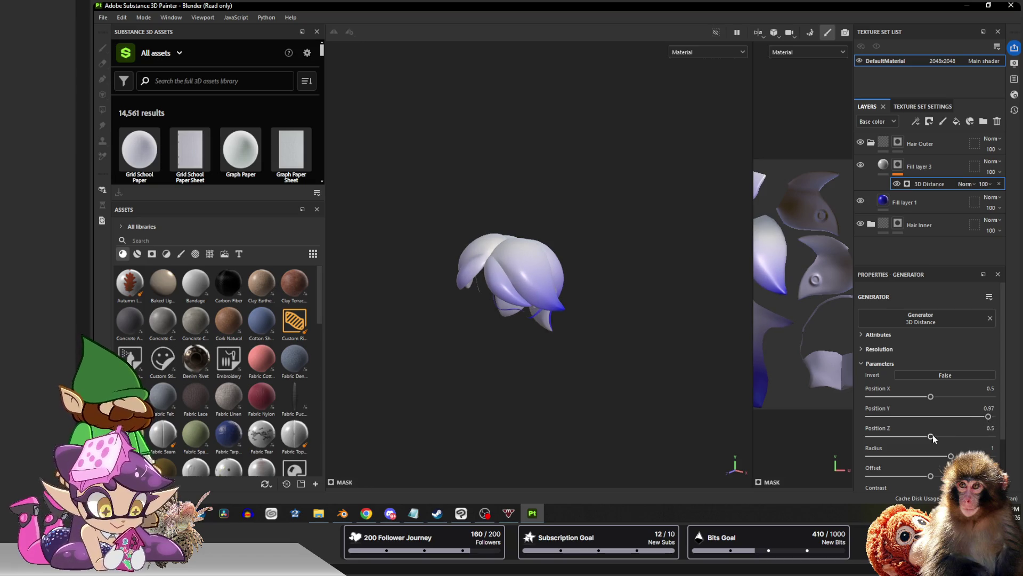
Lower the gradient radius to about 0.77 and raise the offset to reduce the blue
mouse_move(951, 456)
mouse_down()
mouse_move(912, 458)
mouse_move(931, 476)
mouse_move(870, 476)
mouse_up()
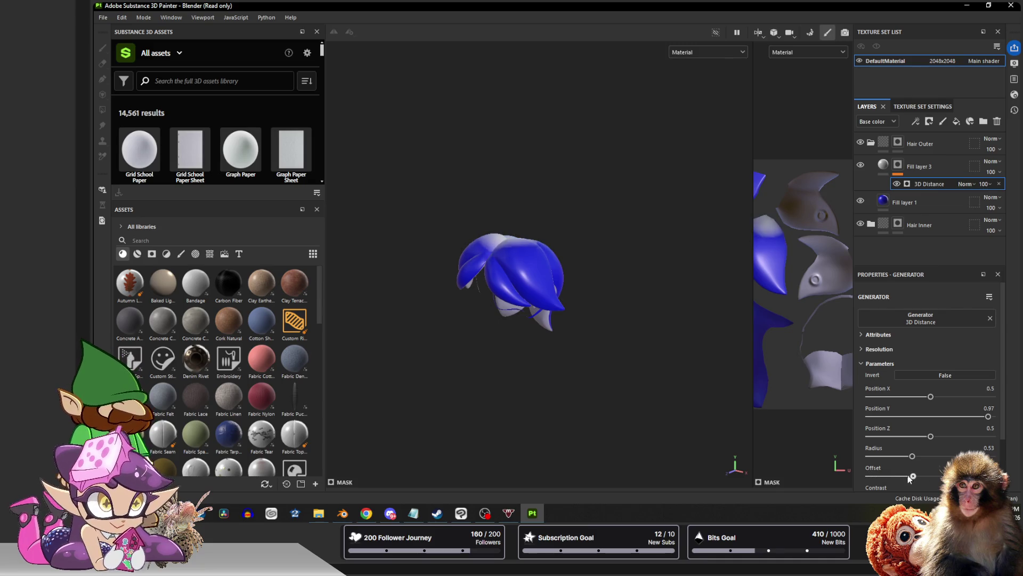
mouse_move(882, 478)
mouse_down()
mouse_move(934, 477)
mouse_move(933, 459)
mouse_up()
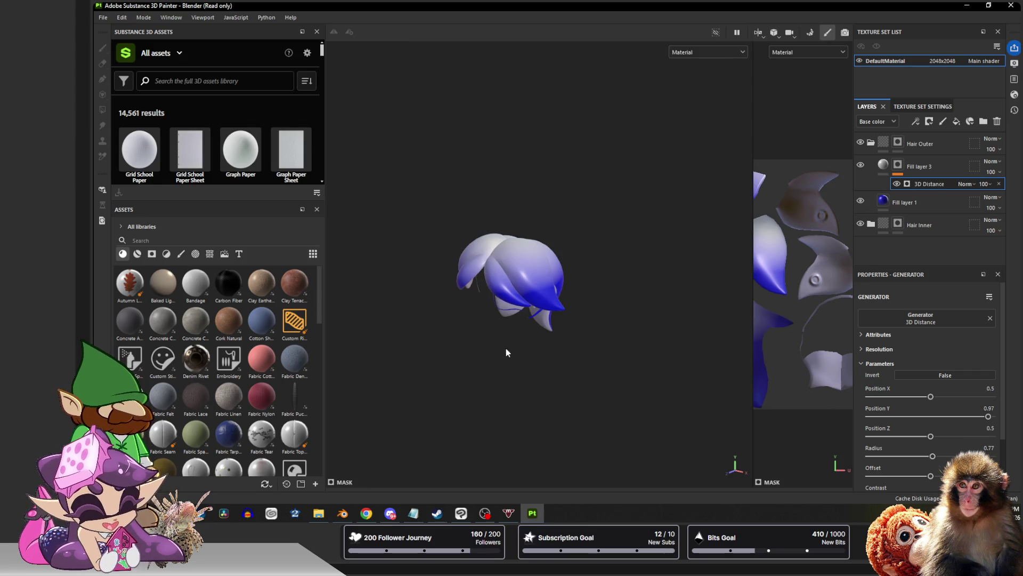
alt+drag(506, 352, 493, 348)
scroll(514, 330, up, 5)
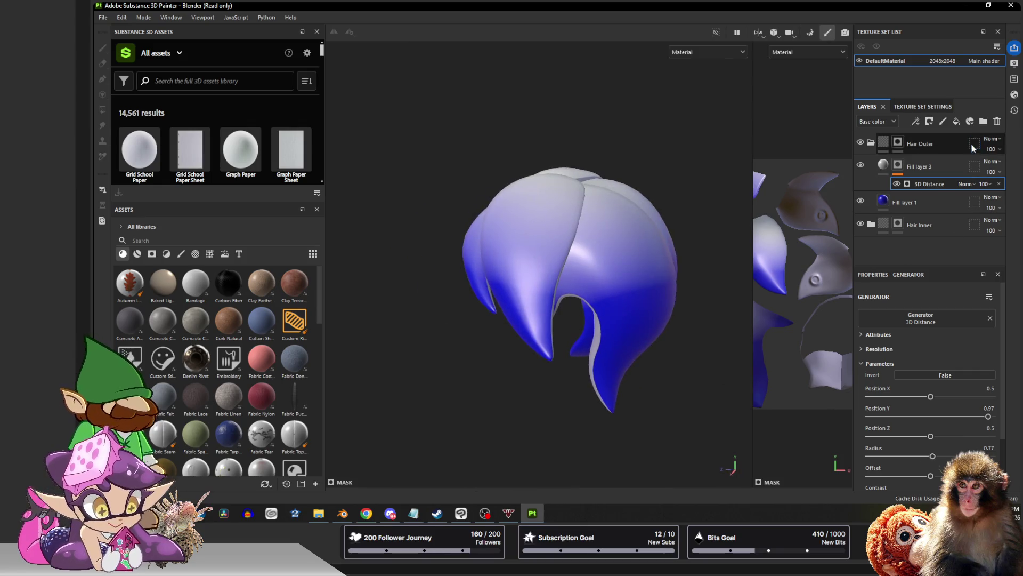
Add a Blur filter to Fill layer 3's 3D Distance mask
click(897, 165)
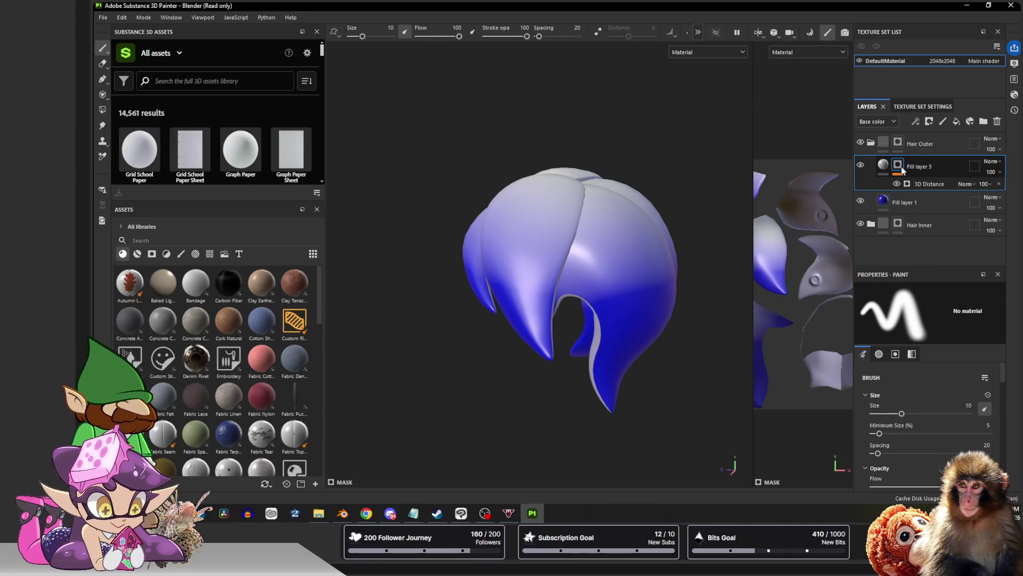
click(915, 120)
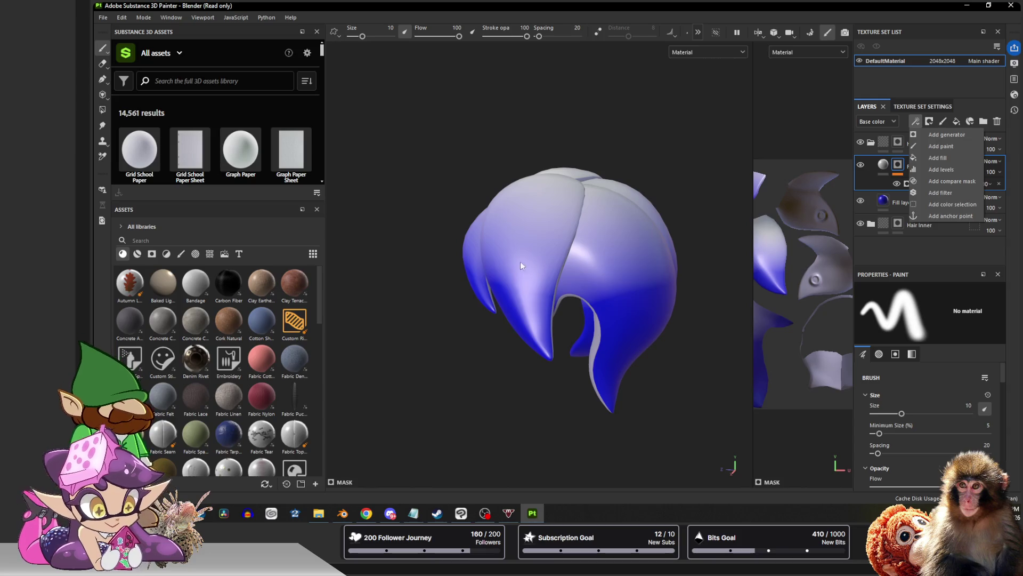
mouse_move(520, 261)
alt+mouse_down()
mouse_move(521, 272)
mouse_move(609, 287)
alt+mouse_up()
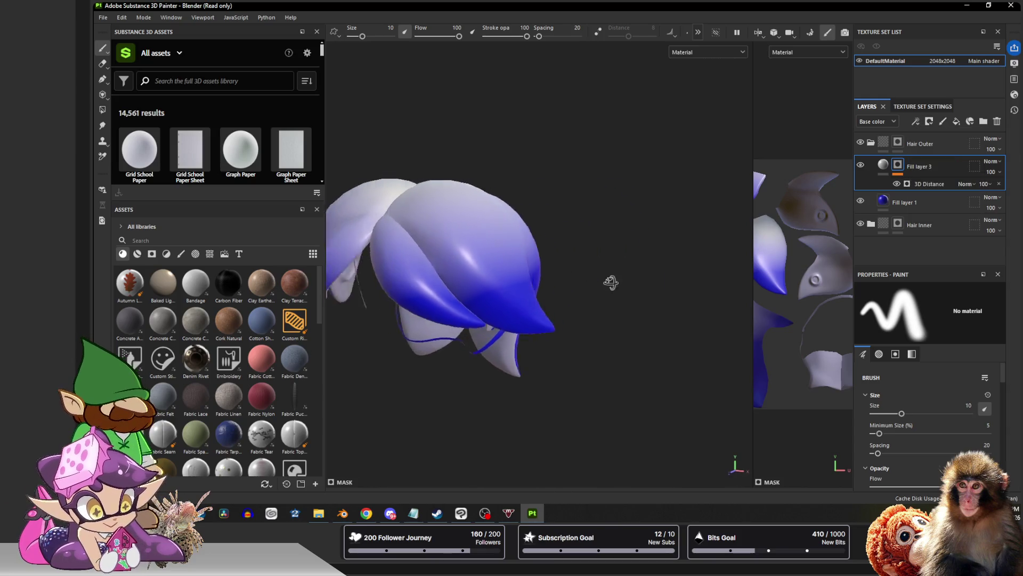
click(915, 121)
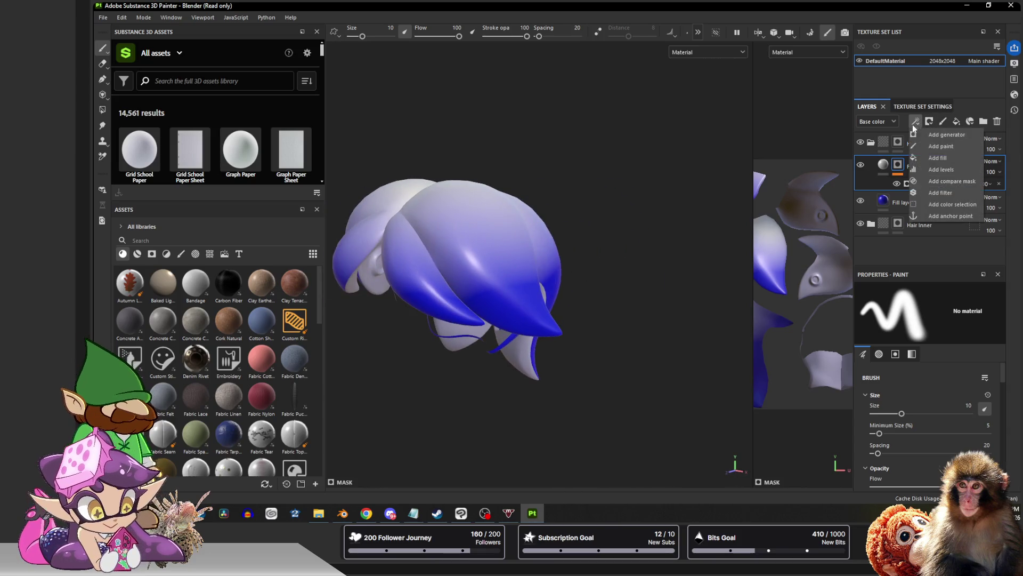
click(935, 194)
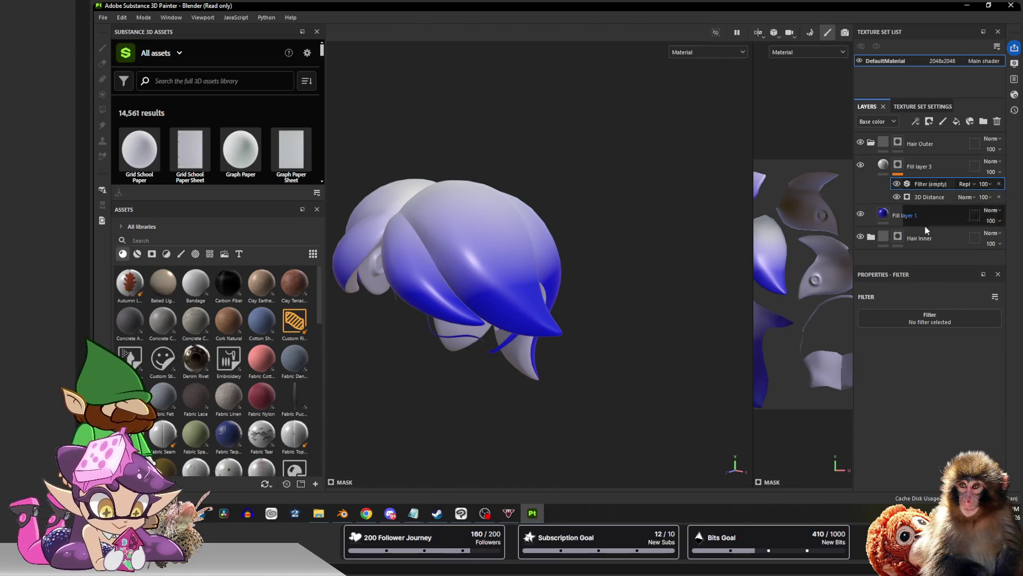
click(927, 320)
click(893, 375)
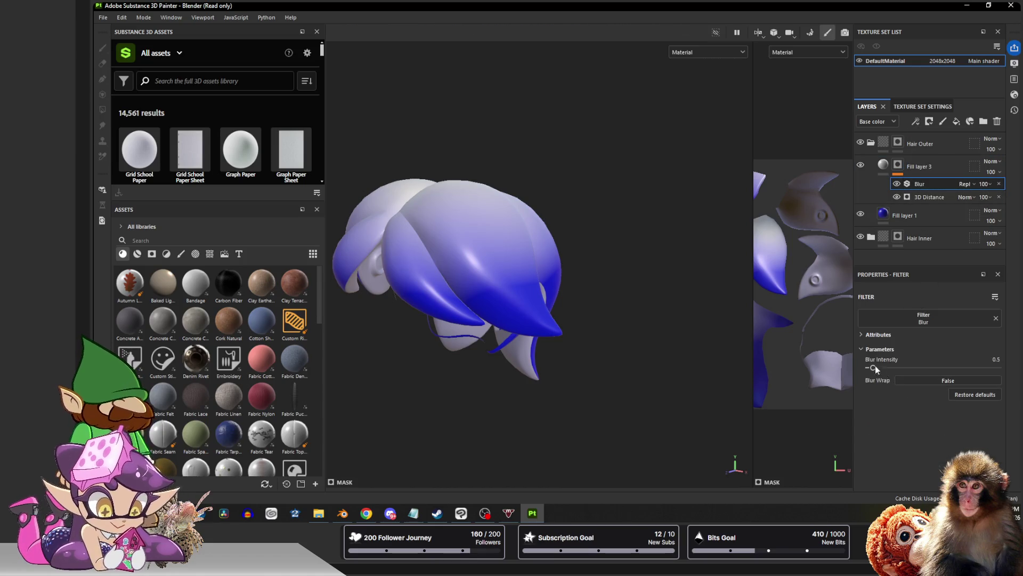
Raise the Blur Intensity to about 5.41 to soften the white-to-blue blend
mouse_move(872, 369)
mouse_down()
mouse_move(927, 372)
mouse_move(913, 369)
mouse_up()
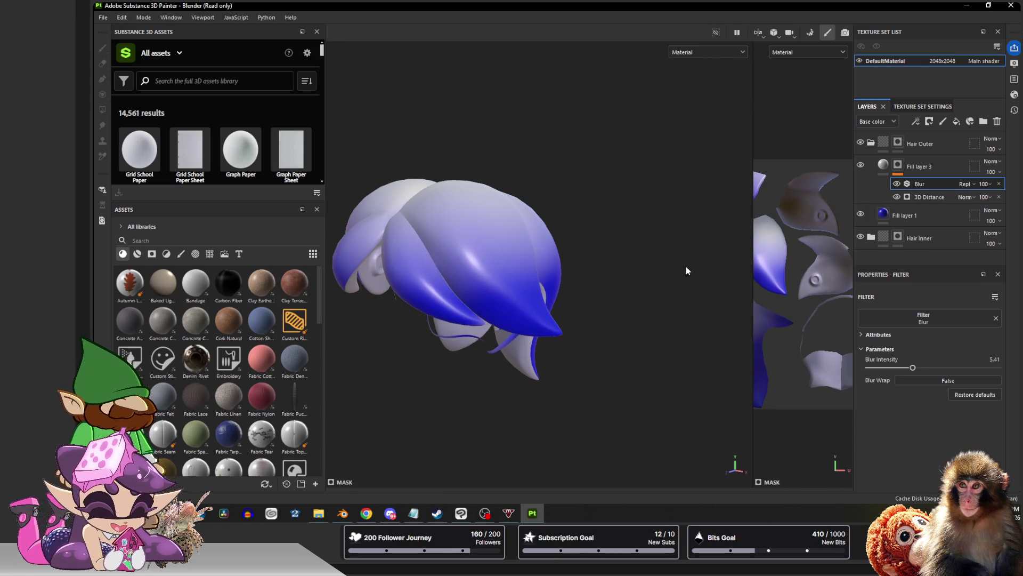
mouse_move(617, 251)
alt+mouse_down()
mouse_move(345, 230)
mouse_move(578, 232)
mouse_move(473, 333)
mouse_move(495, 304)
alt+mouse_up()
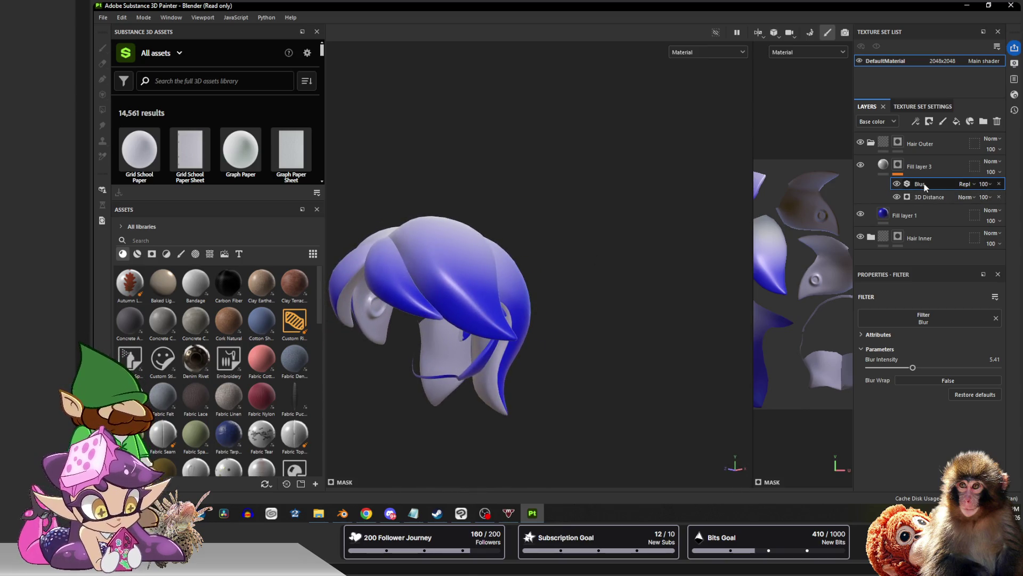
click(923, 106)
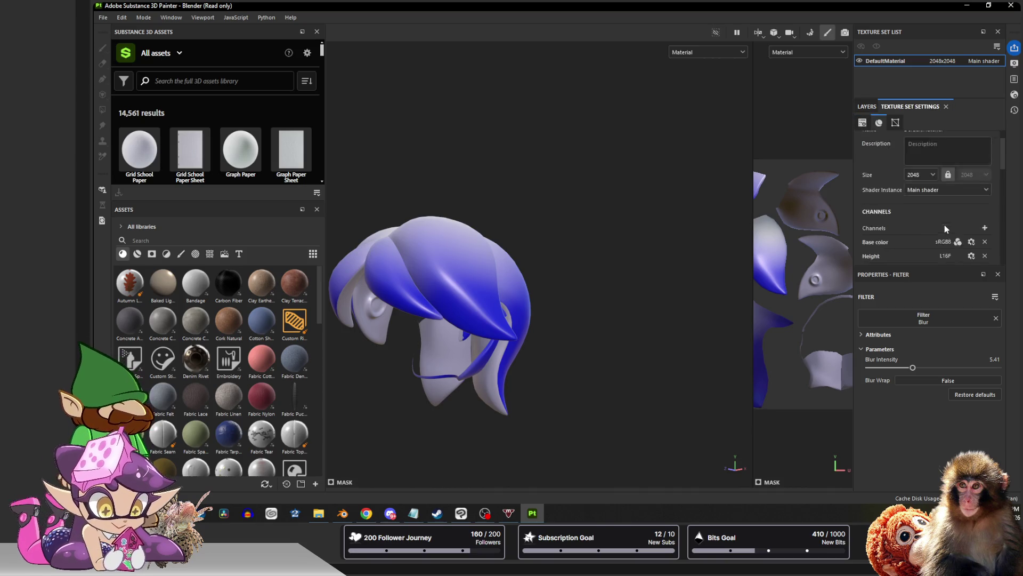
scroll(945, 215, down, 2)
scroll(946, 228, down, 3)
scroll(945, 228, down, 2)
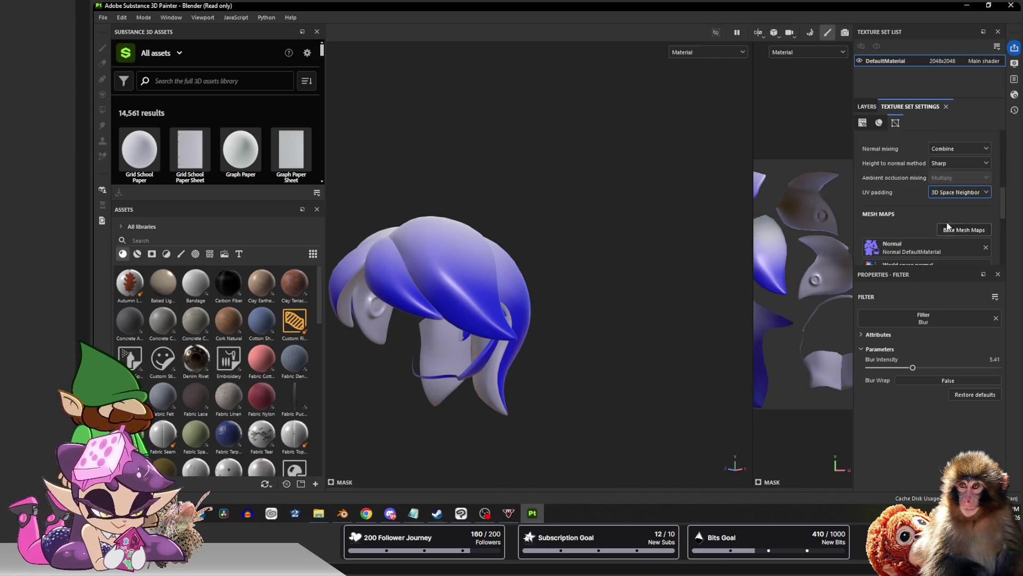
Set the texture set's UV padding to UV Space Neighbor and return to the layer stack
click(958, 192)
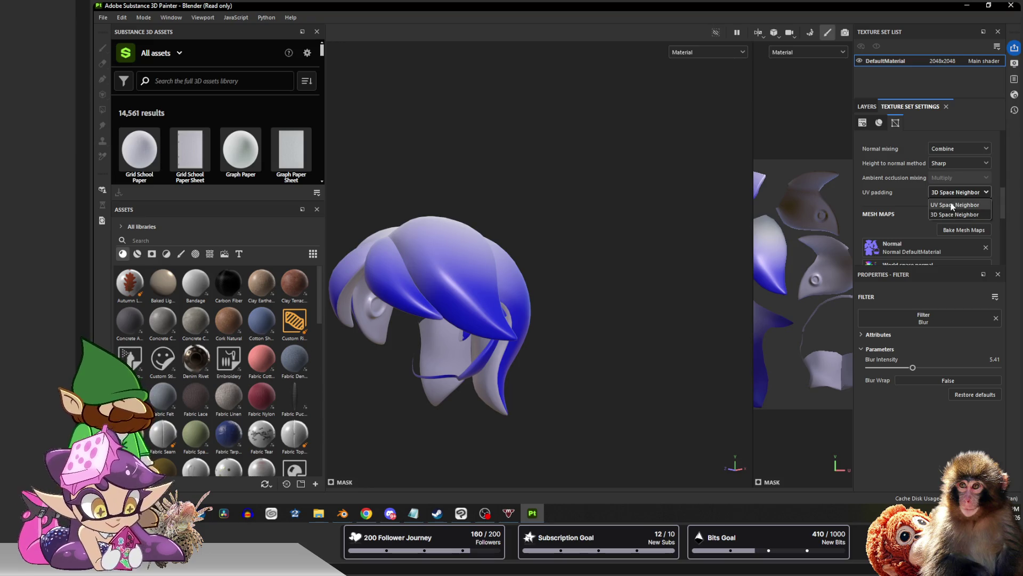
click(951, 205)
mouse_move(574, 254)
alt+mouse_down()
mouse_move(575, 197)
mouse_move(530, 258)
mouse_move(539, 264)
alt+mouse_up()
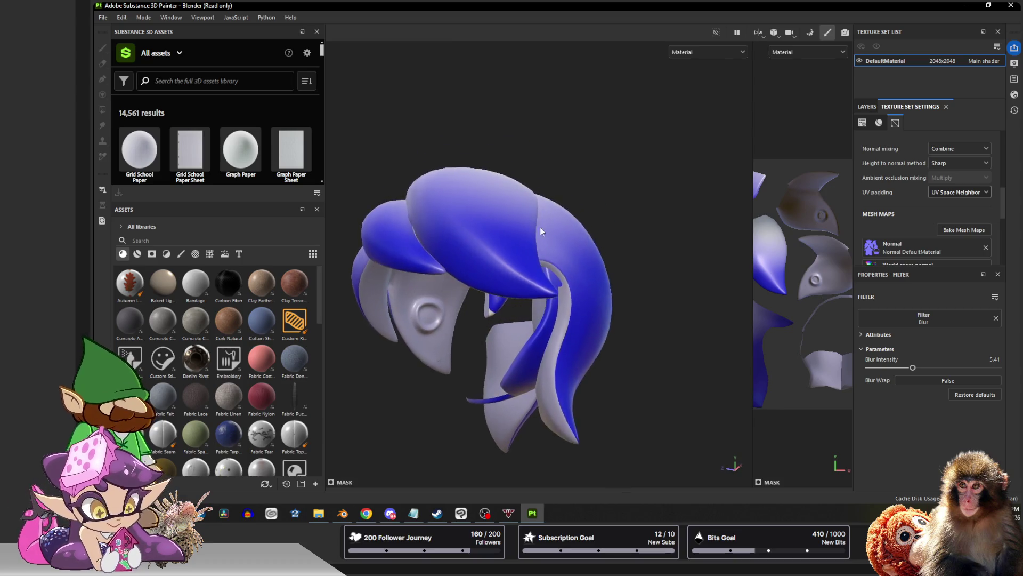
scroll(520, 304, up, 5)
mouse_move(520, 303)
alt+mouse_down()
mouse_move(571, 234)
mouse_move(544, 248)
mouse_move(563, 256)
alt+mouse_up()
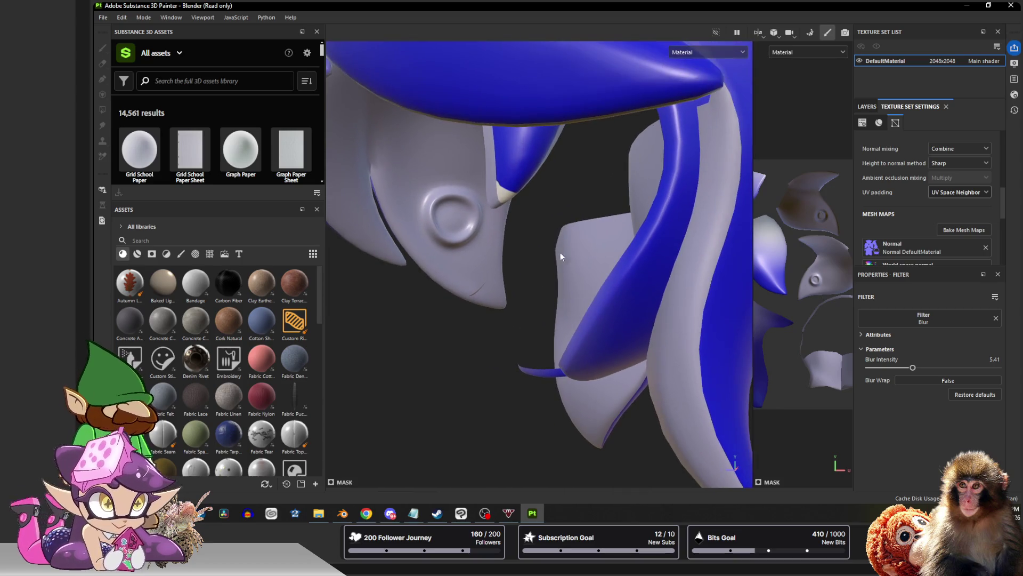
click(866, 106)
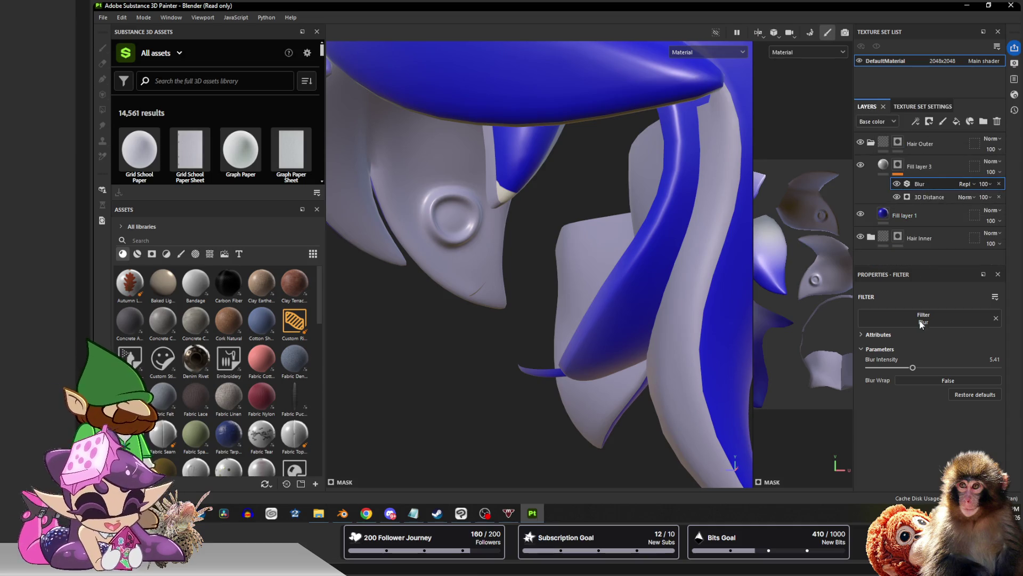
Lower Fill layer 3's mask blur to 1.68 and toggle Fill layers 3 and 1 to compare
drag(909, 370, 883, 369)
mouse_move(557, 214)
alt+mouse_down()
mouse_move(554, 238)
mouse_move(572, 228)
alt+mouse_up()
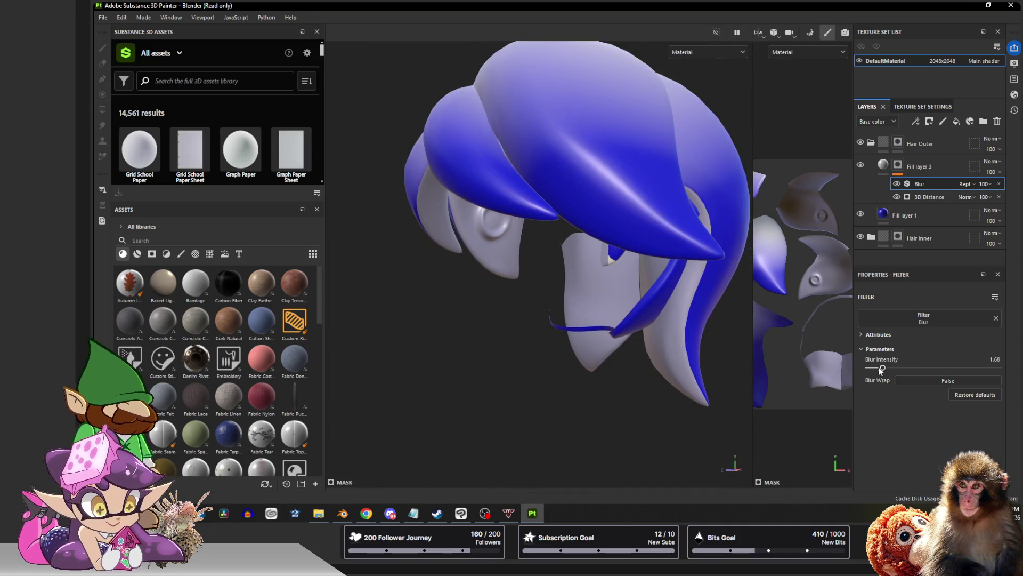
click(861, 166)
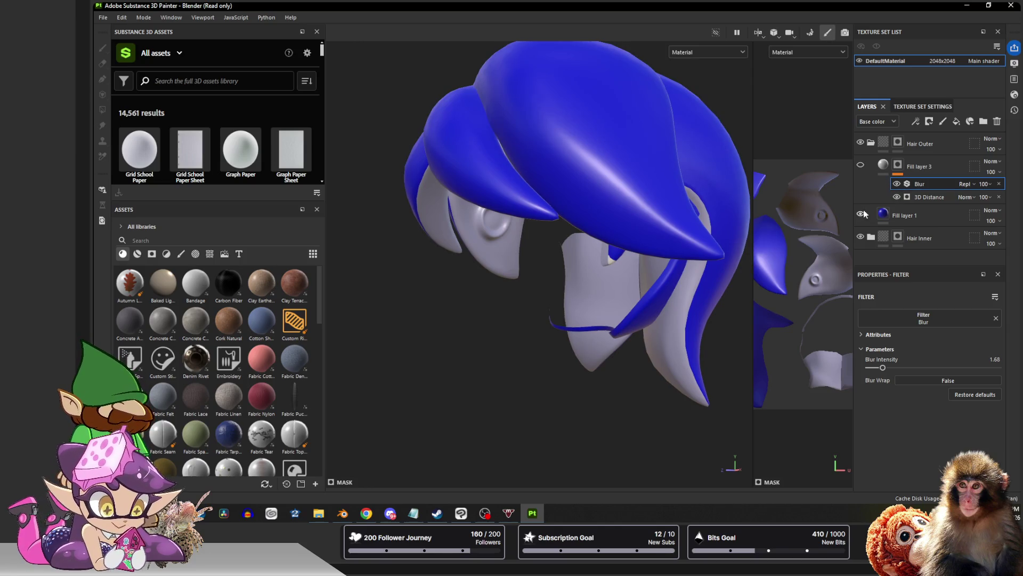
click(861, 215)
click(860, 215)
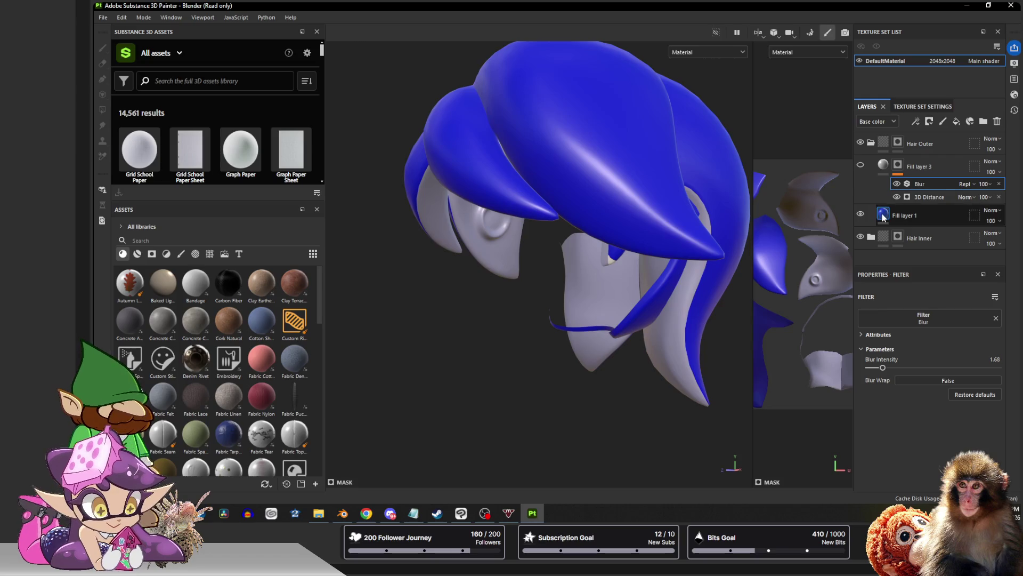
click(897, 166)
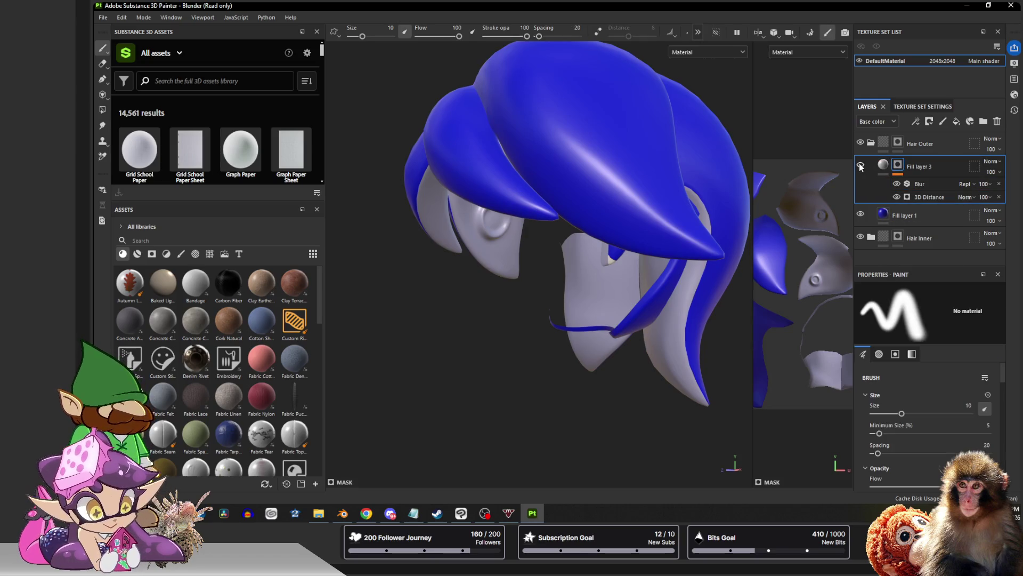
Select Fill layer 3's mask and switch to the Polygon Fill tool
click(860, 166)
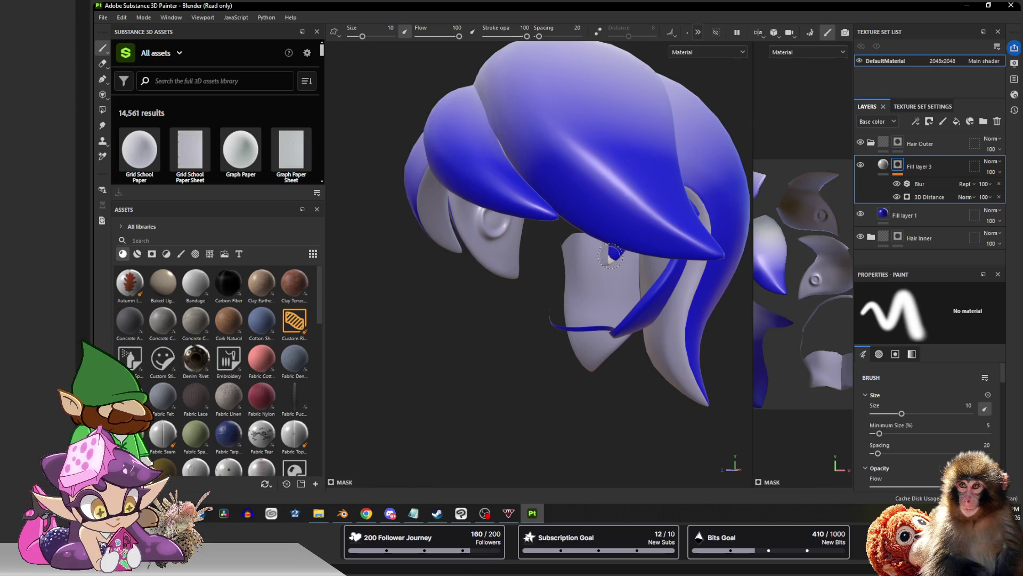
click(102, 109)
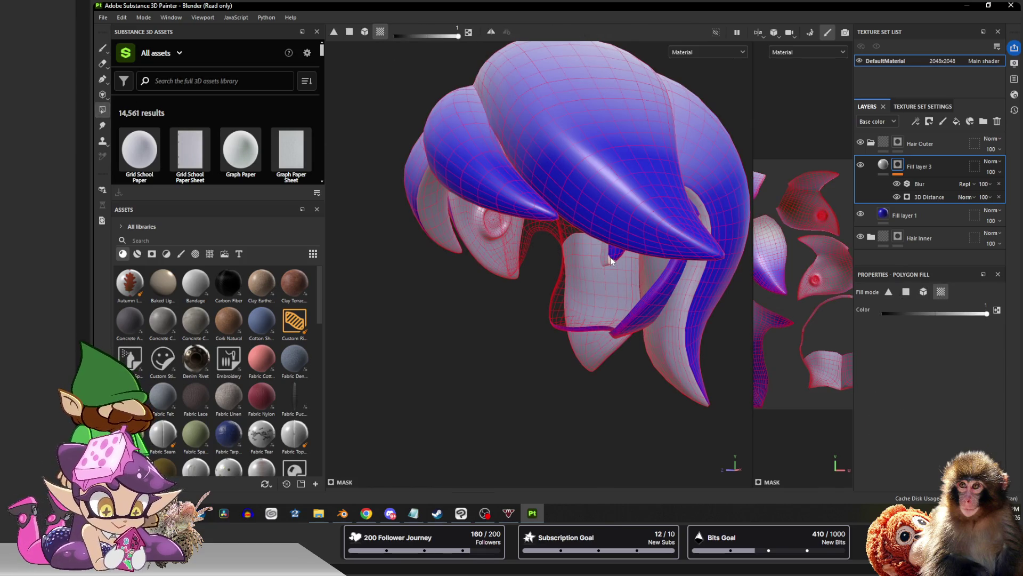
scroll(612, 258, up, 3)
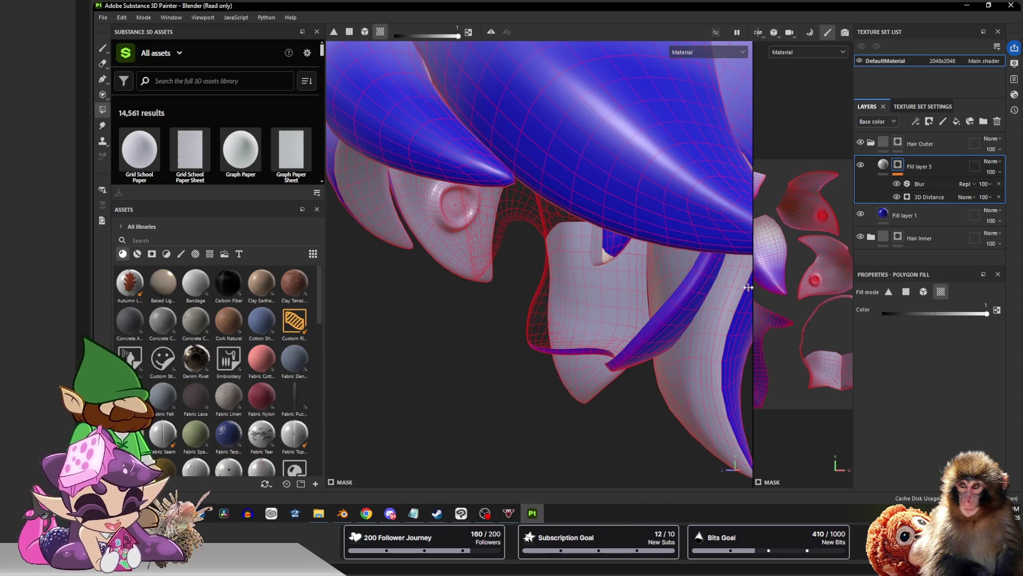
Widen the UV view to inspect the hair UV islands, then bring Blender to the front
drag(753, 287, 512, 288)
scroll(658, 274, up, 2)
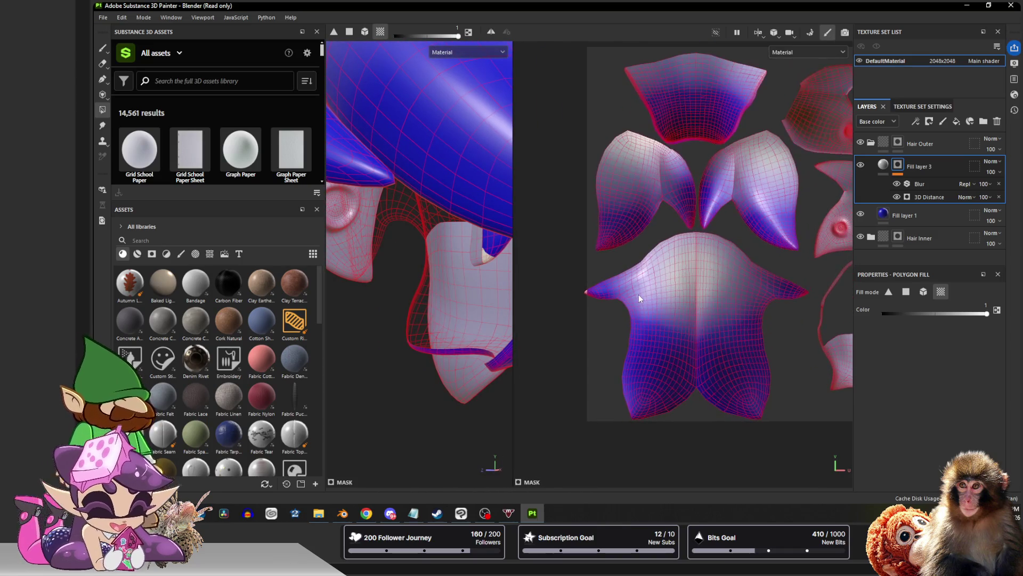
scroll(636, 275, up, 2)
scroll(636, 276, up, 1)
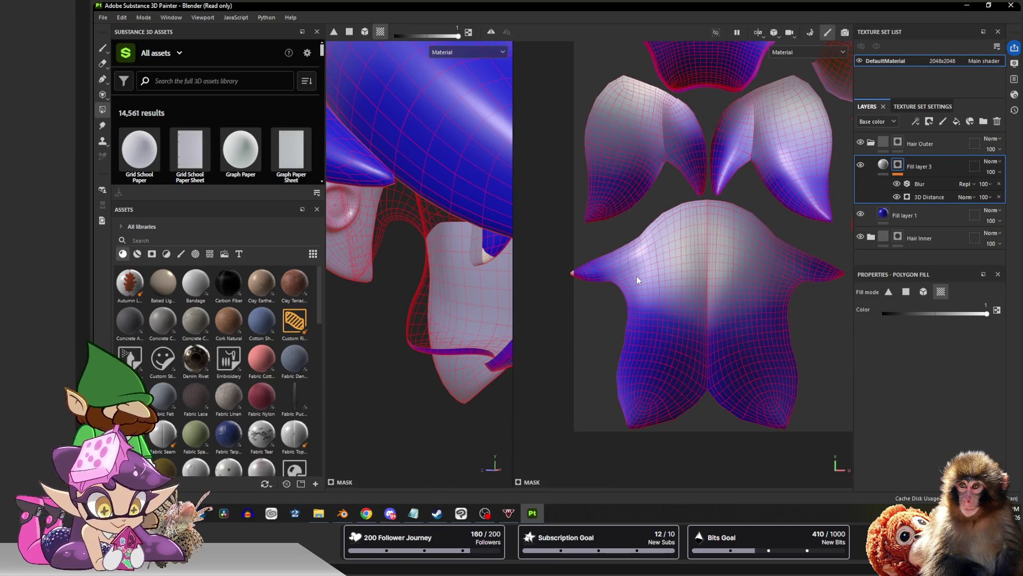
scroll(636, 239, down, 2)
scroll(635, 236, up, 1)
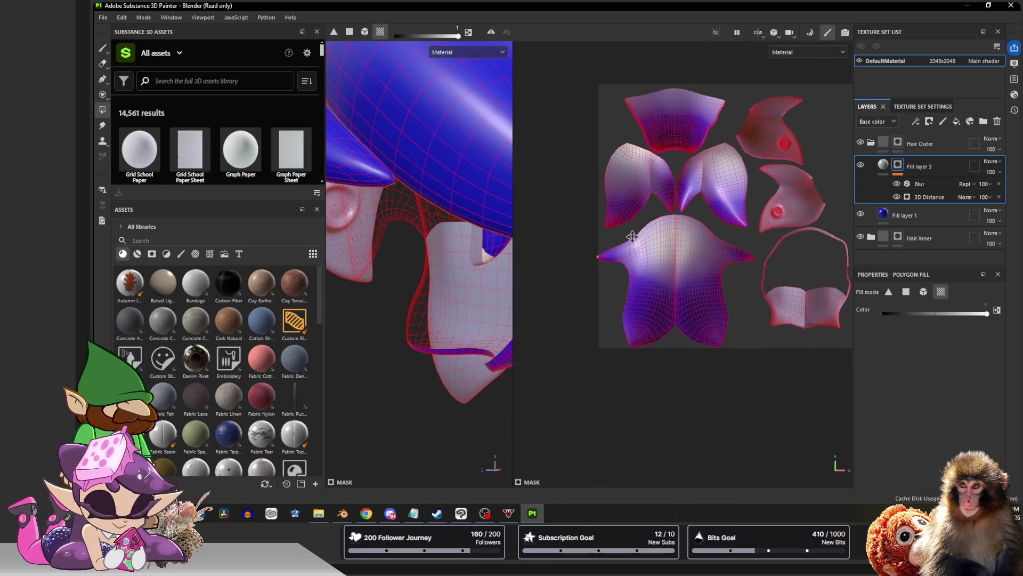
scroll(641, 240, down, 1)
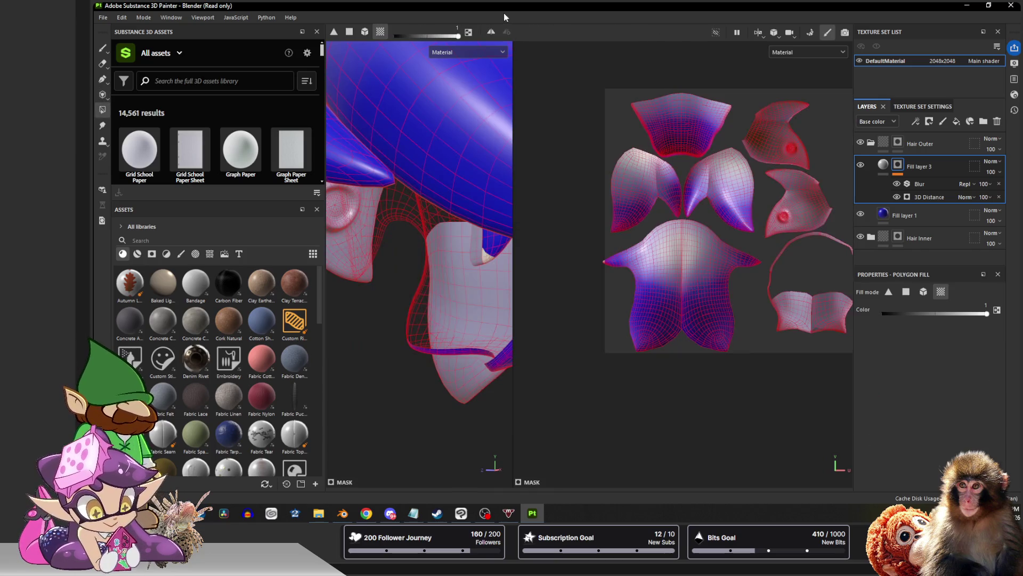
double_click(495, 7)
click(407, 125)
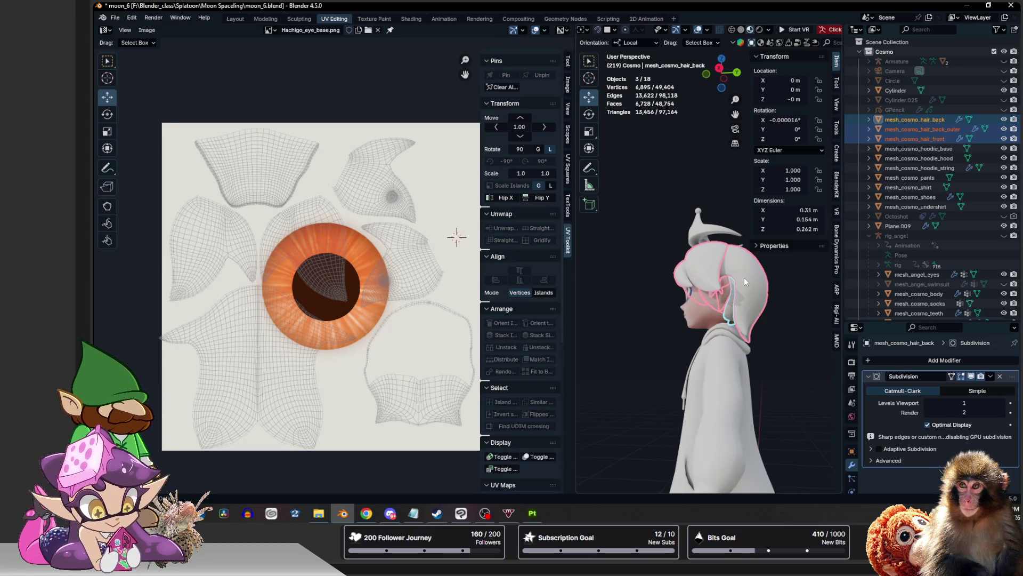
Shift one UV island of mesh_cosmo_hair_back_outer slightly right along X
click(919, 129)
key(Tab)
click(273, 352)
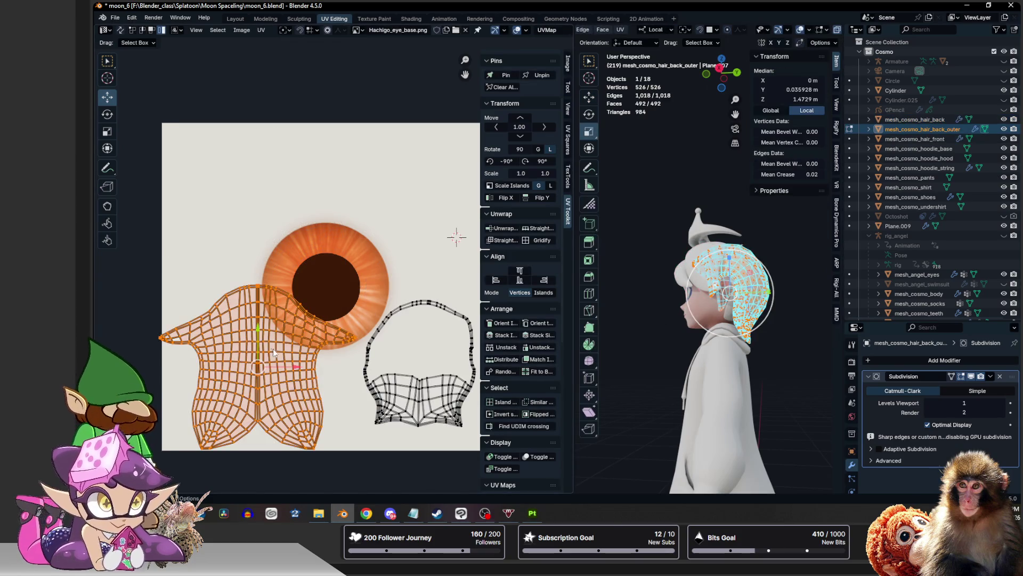
drag(290, 373, 297, 373)
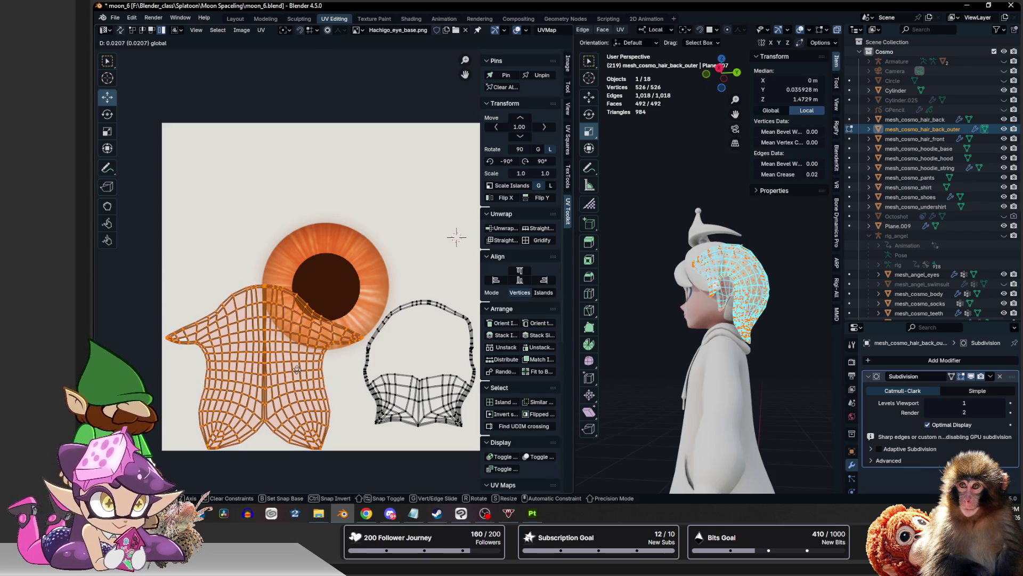
key(Tab)
Export the three selected hair meshes as FBX, overwriting moon_6_hair.fbx
shift+click(708, 287)
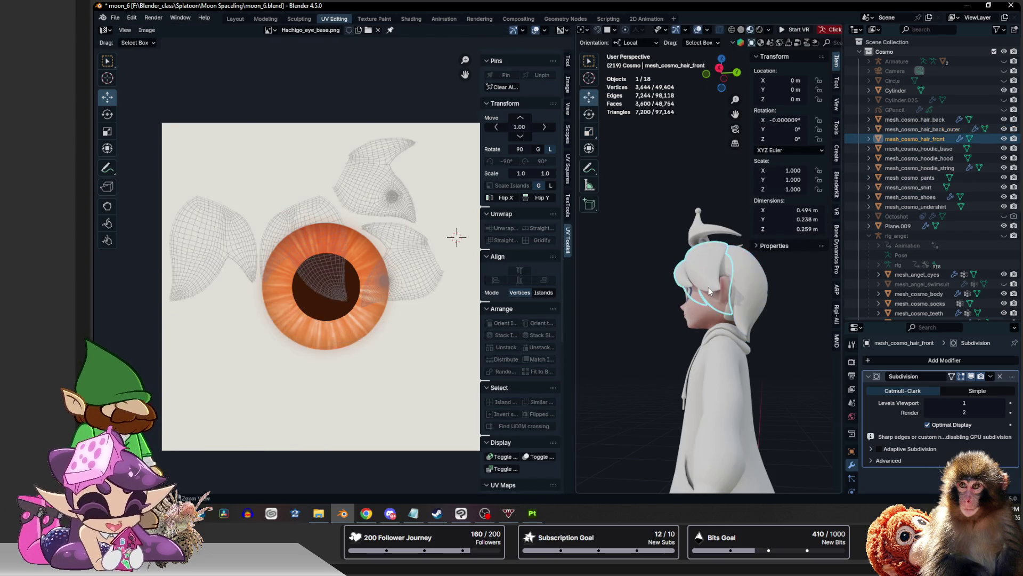
shift+click(728, 314)
key(Tab)
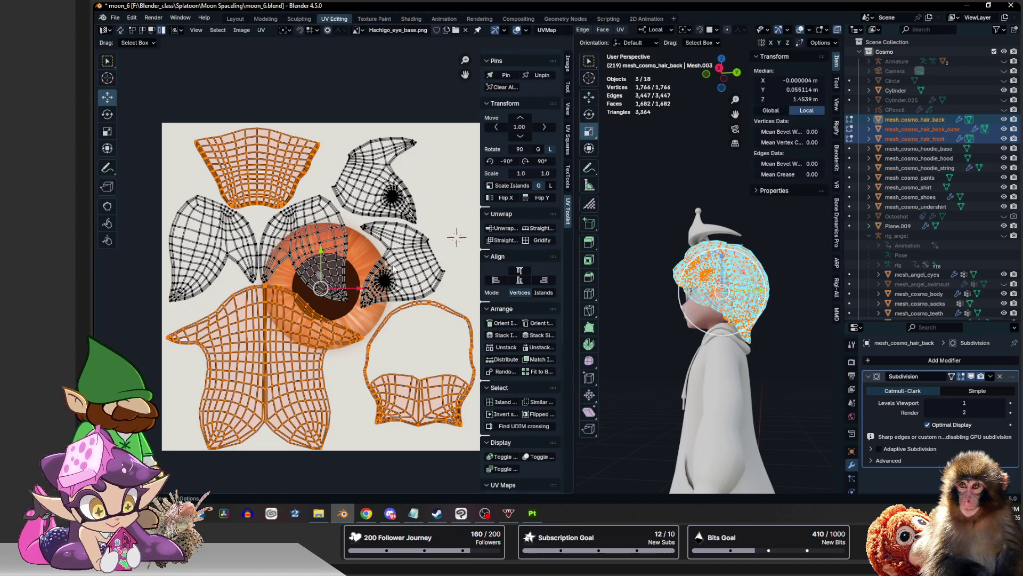
click(372, 124)
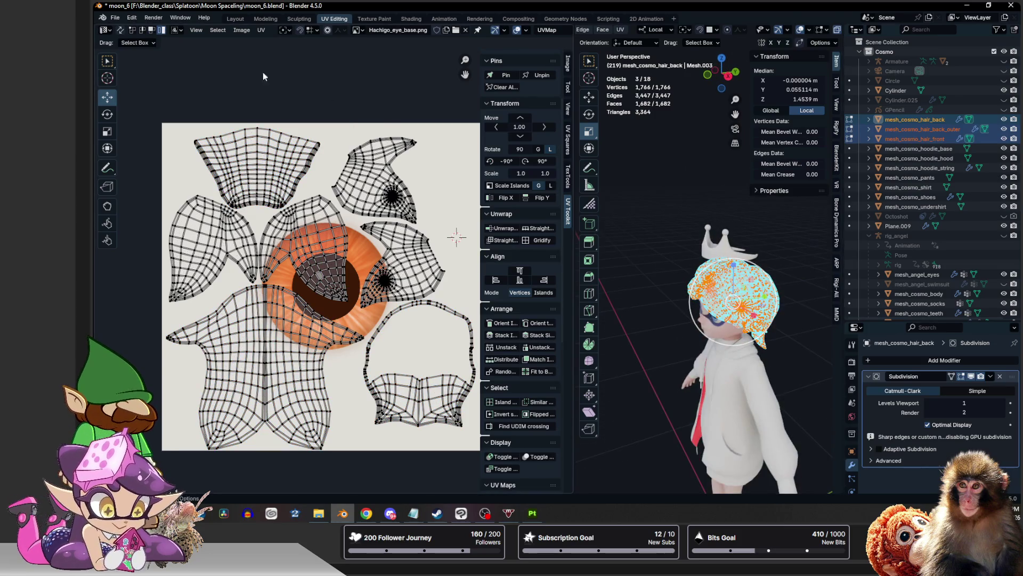
click(115, 17)
mouse_move(131, 164)
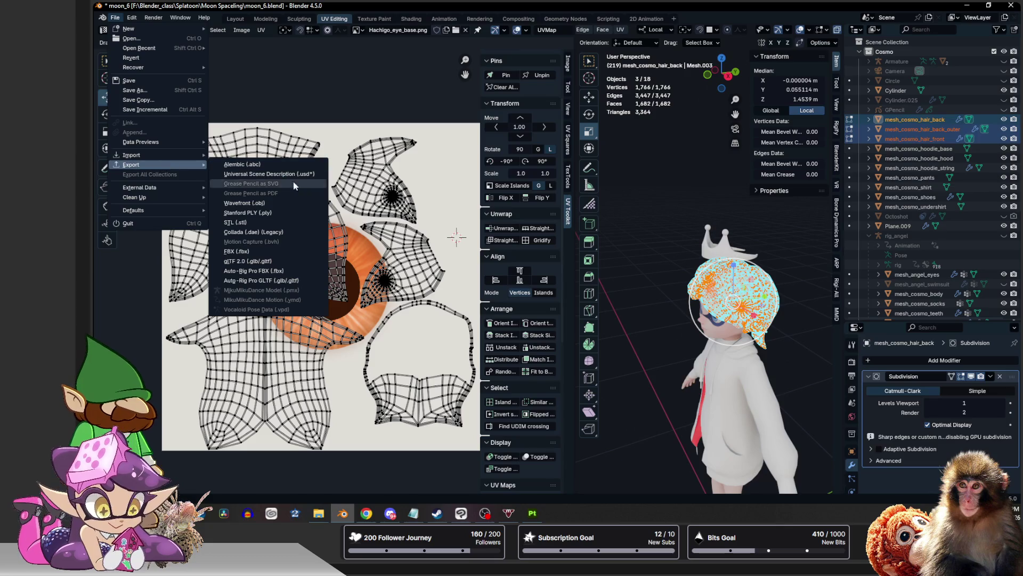
click(282, 250)
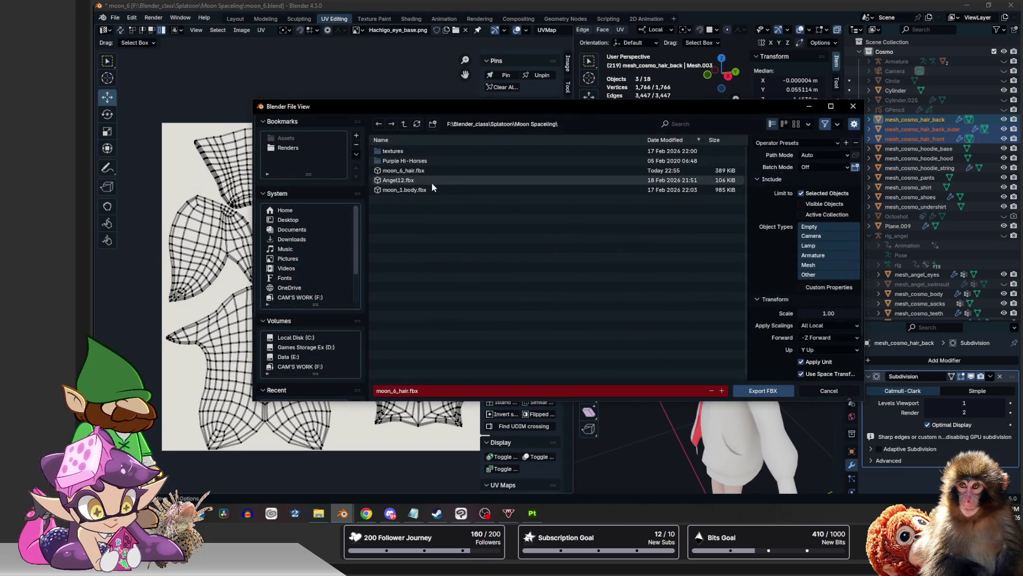
click(441, 171)
click(763, 390)
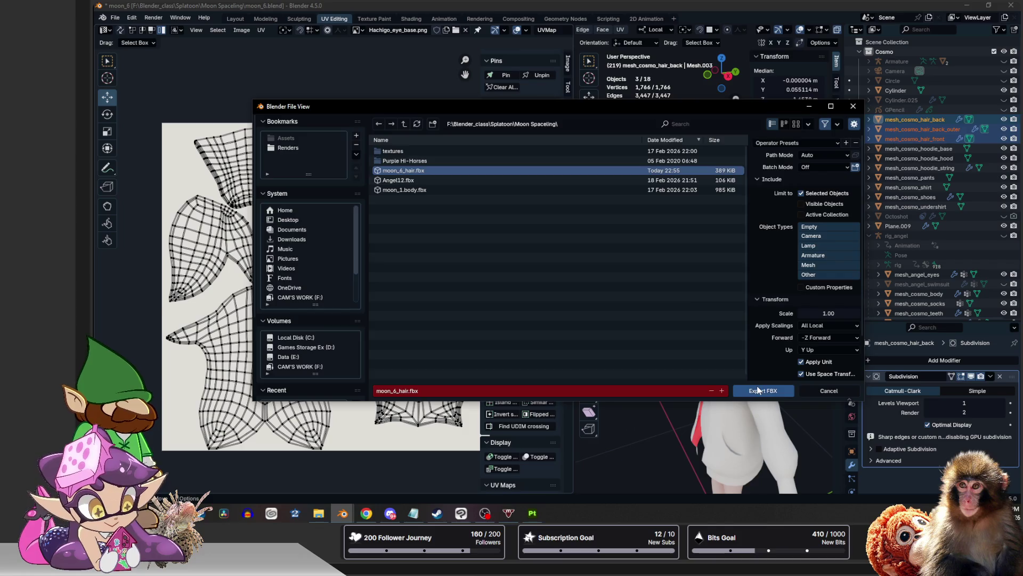
Move the Blender window aside and bring Substance Painter back to the front
mouse_move(548, 42)
mouse_down()
mouse_move(536, 82)
mouse_move(560, 152)
mouse_up()
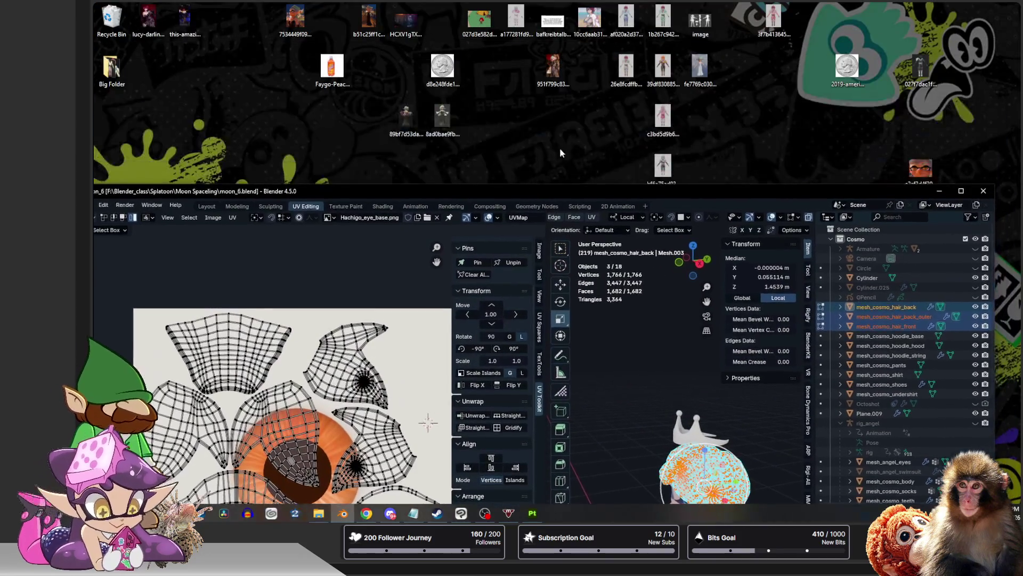
drag(548, 196, 548, 4)
click(531, 512)
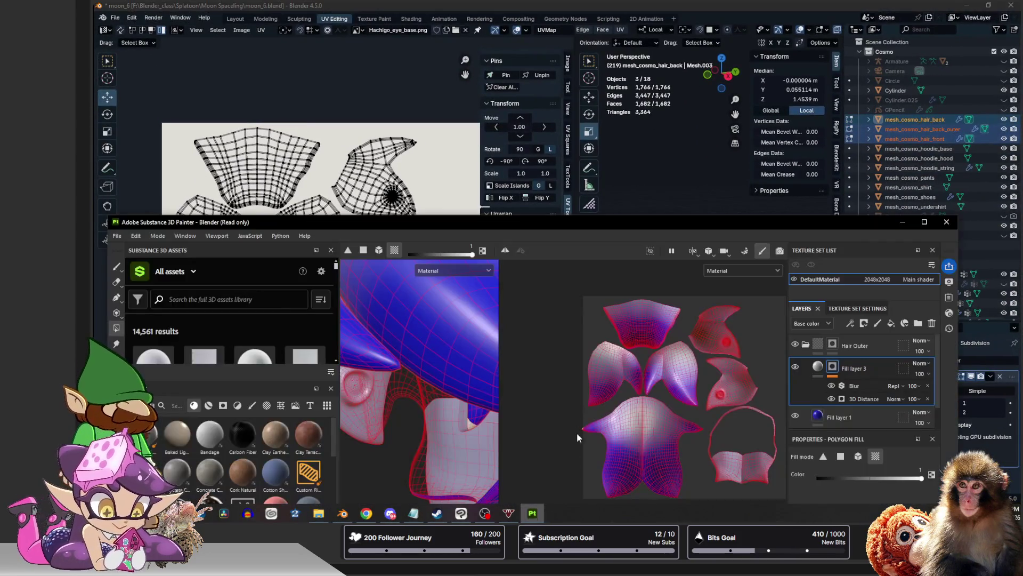
Maximize Substance Painter and reimport the updated hair mesh into the project
drag(526, 226, 527, 4)
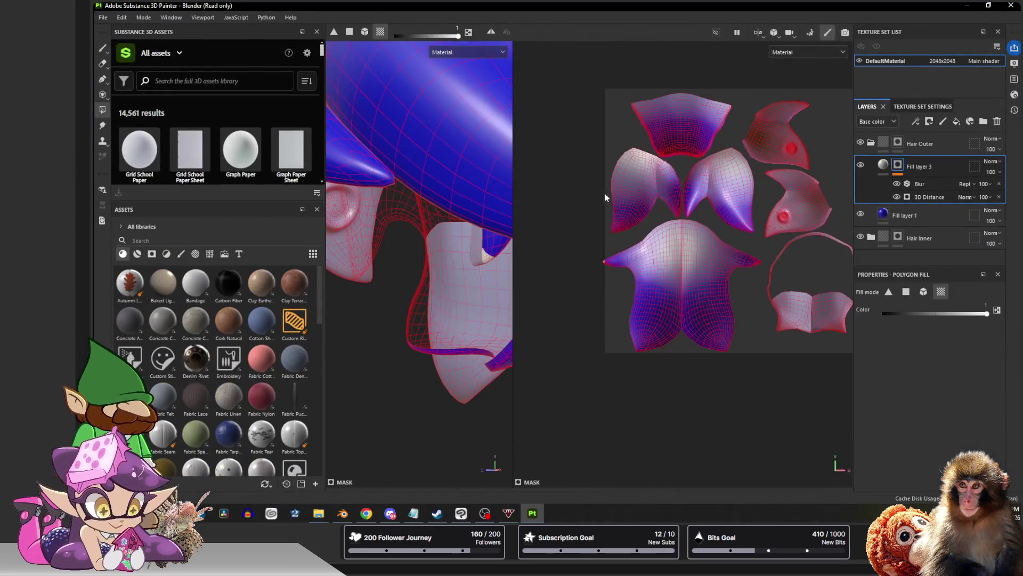
click(122, 17)
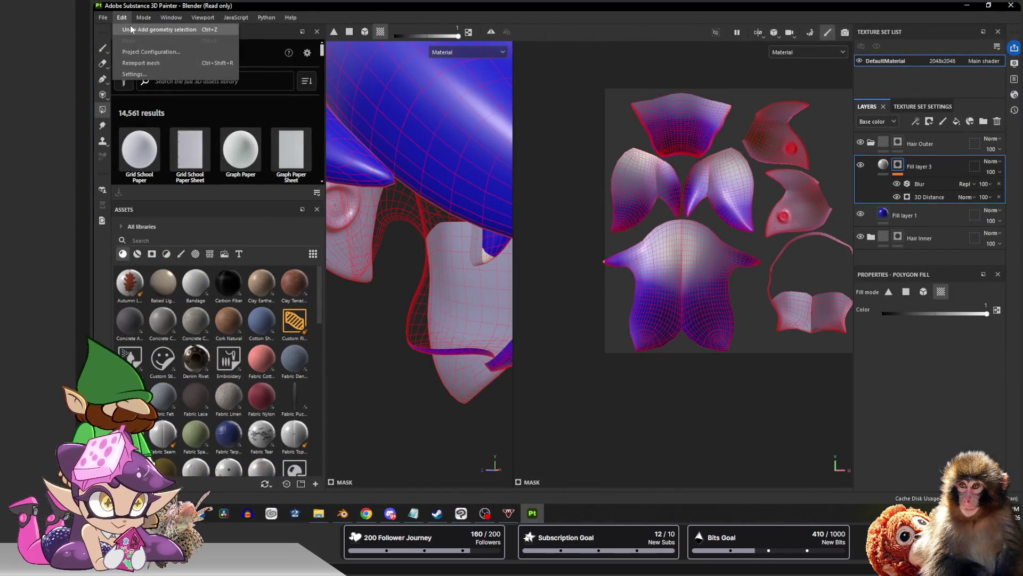
click(140, 65)
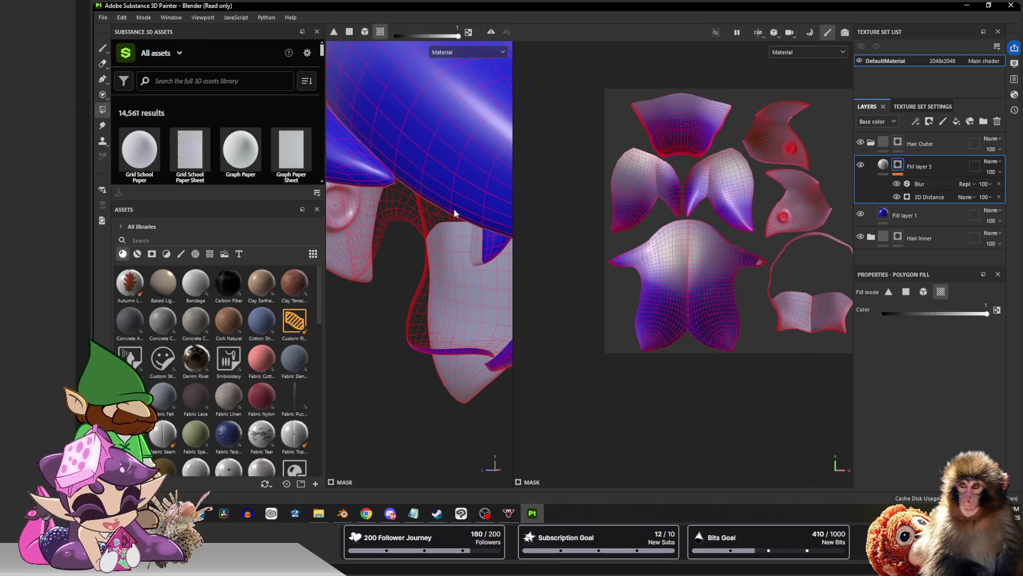
mouse_move(453, 211)
alt+mouse_down()
mouse_move(452, 258)
mouse_move(492, 289)
mouse_move(470, 247)
mouse_move(430, 263)
mouse_move(425, 250)
mouse_move(444, 250)
mouse_move(447, 221)
mouse_move(430, 236)
alt+mouse_up()
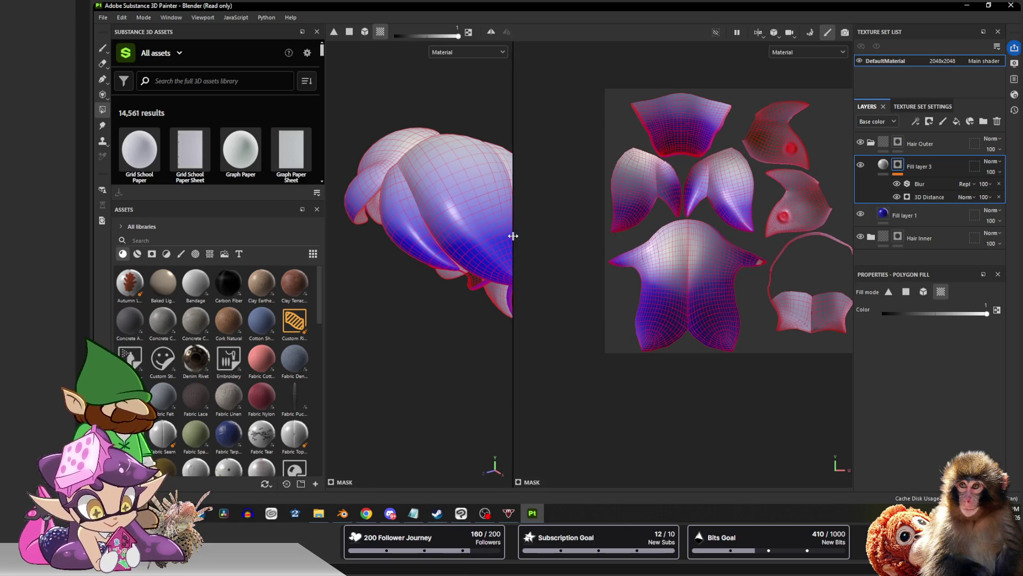
Widen the 3D view and switch to the Paint brush tool on the hair model
drag(512, 235, 611, 236)
mouse_move(520, 238)
alt+mouse_down()
mouse_move(510, 227)
mouse_move(416, 240)
alt+mouse_up()
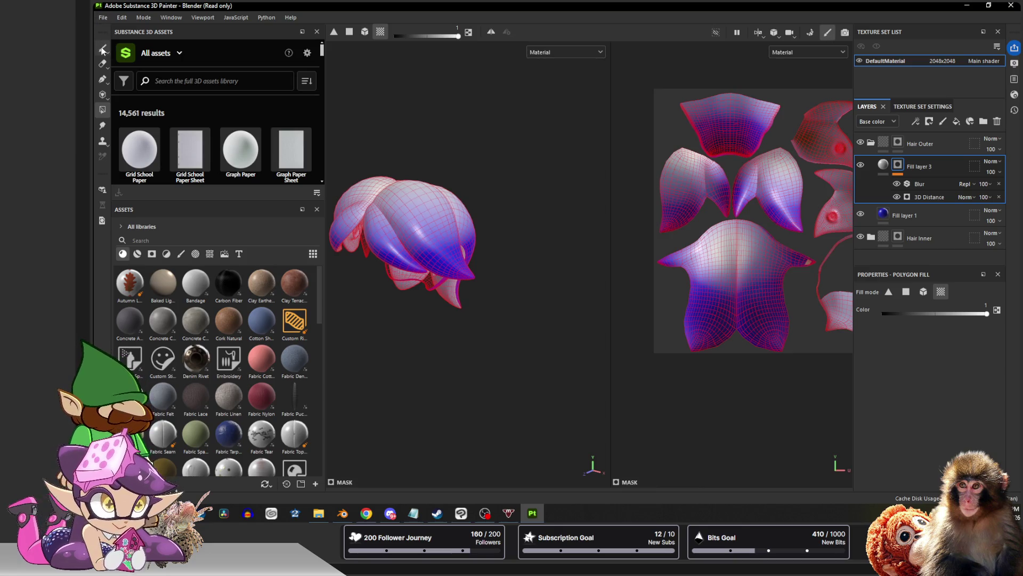
click(103, 50)
mouse_move(421, 167)
alt+mouse_down()
mouse_move(475, 181)
mouse_move(426, 182)
alt+mouse_up()
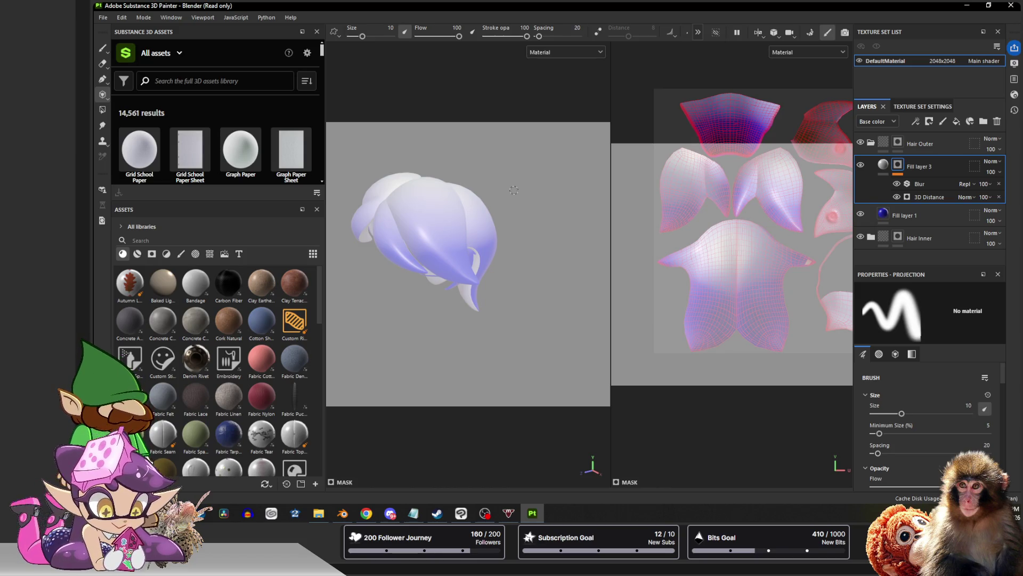
Exit the projection overlay by reselecting the Paint tool
click(102, 48)
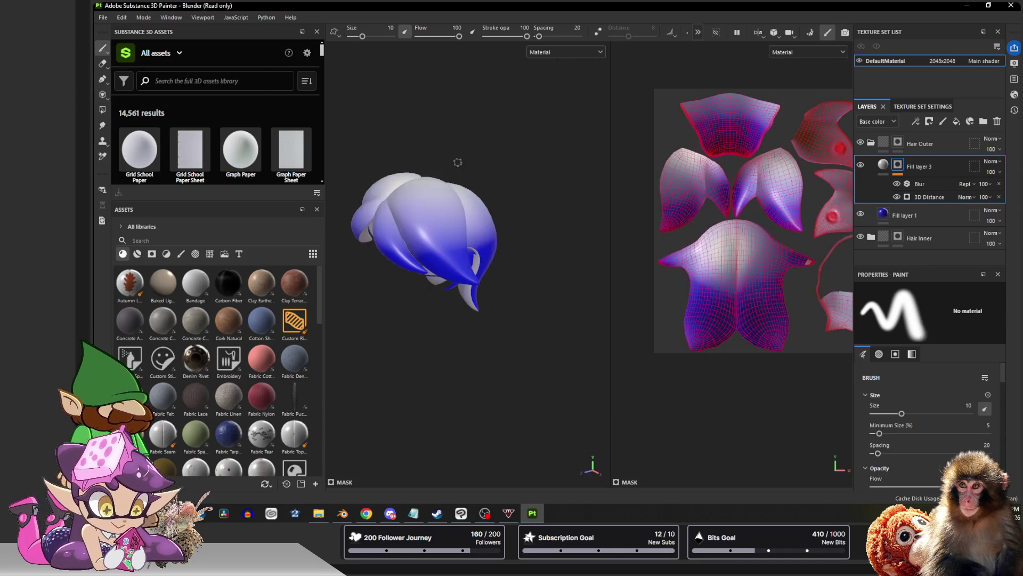
Orbit the hair model to inspect the gradient from the front and other angles
mouse_move(457, 161)
alt+mouse_down()
mouse_move(494, 153)
mouse_move(484, 192)
mouse_move(434, 210)
alt+mouse_up()
alt+drag(506, 188, 480, 184)
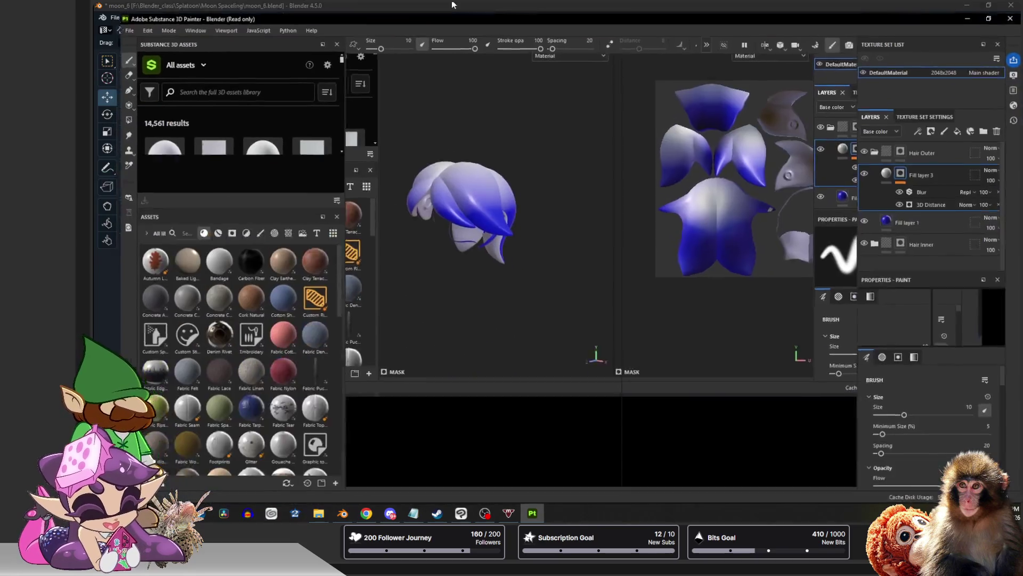
mouse_move(473, 228)
alt+mouse_down()
mouse_move(484, 234)
mouse_move(474, 306)
alt+mouse_up()
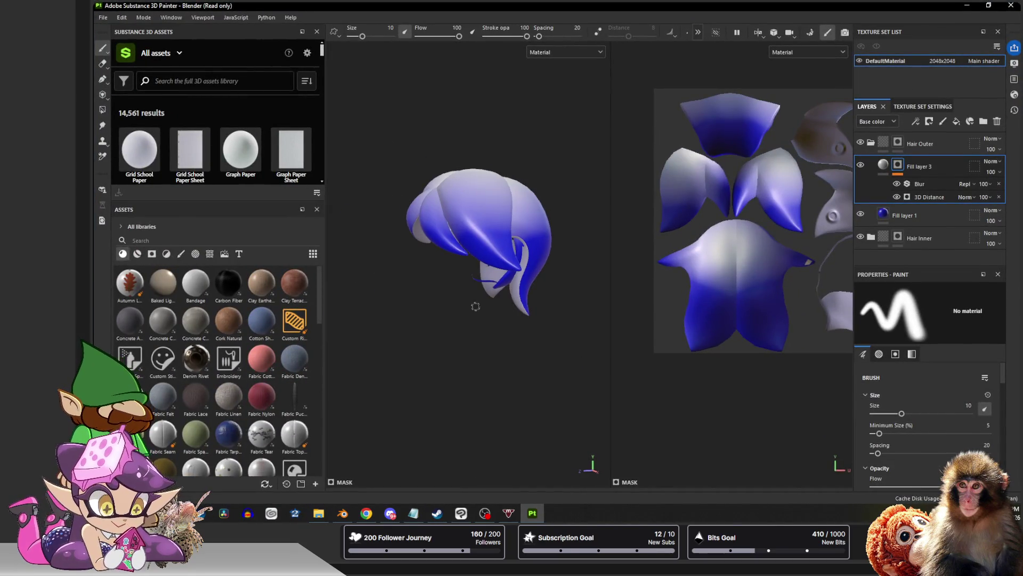
key(4)
alt+drag(510, 361, 445, 302)
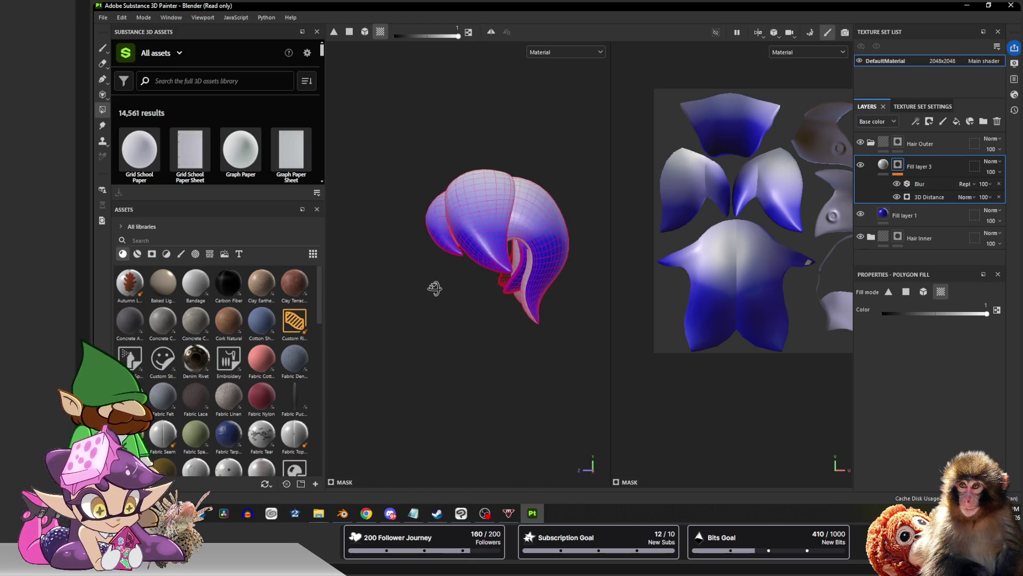
alt+middle_drag(445, 302, 426, 375)
mouse_move(425, 375)
alt+mouse_down()
mouse_move(415, 335)
mouse_move(429, 328)
alt+mouse_up()
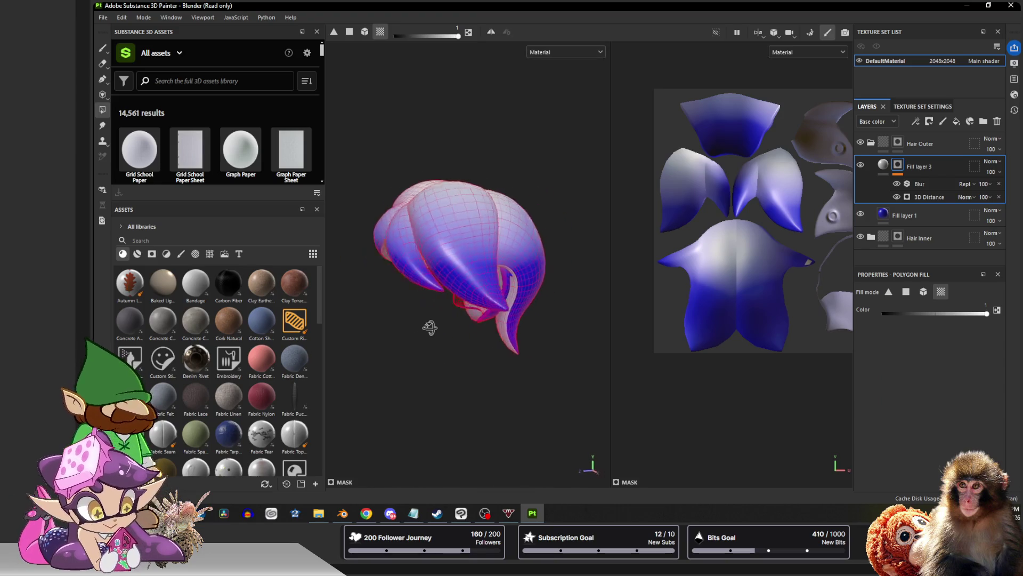
Return to brush painting, check one more angle, and bring up the File commands
click(102, 49)
mouse_move(480, 228)
alt+mouse_down()
mouse_move(541, 236)
mouse_move(490, 217)
alt+mouse_up()
click(102, 16)
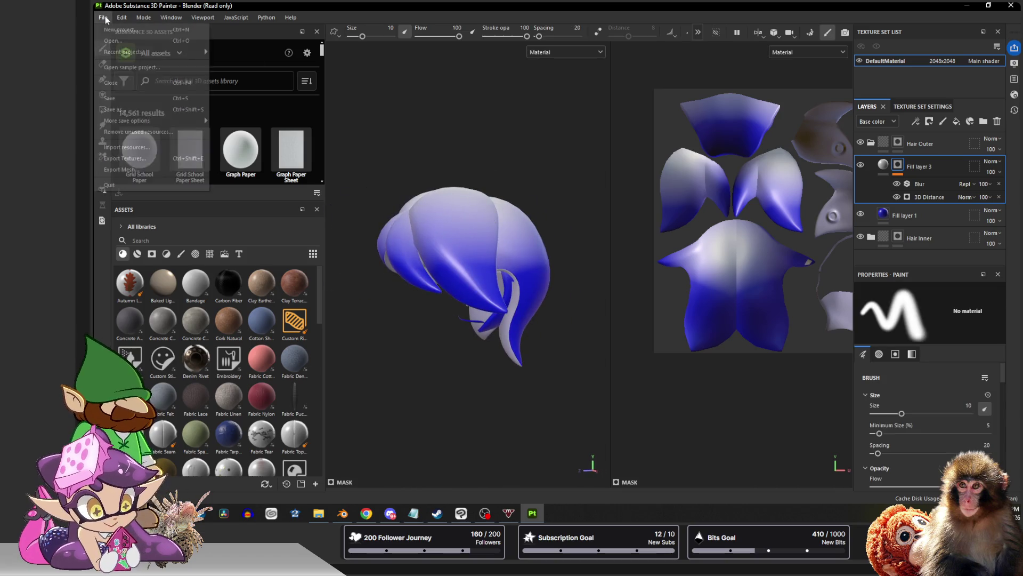
Start Save As, browse to Moon Spaceling\textures and enter the file name Cosmo_hair
click(128, 106)
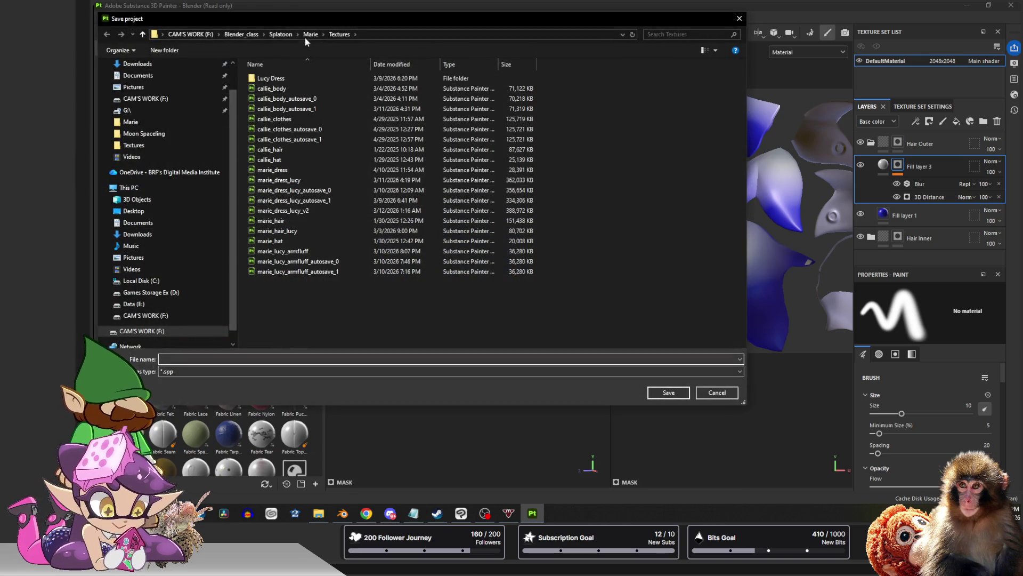
click(145, 132)
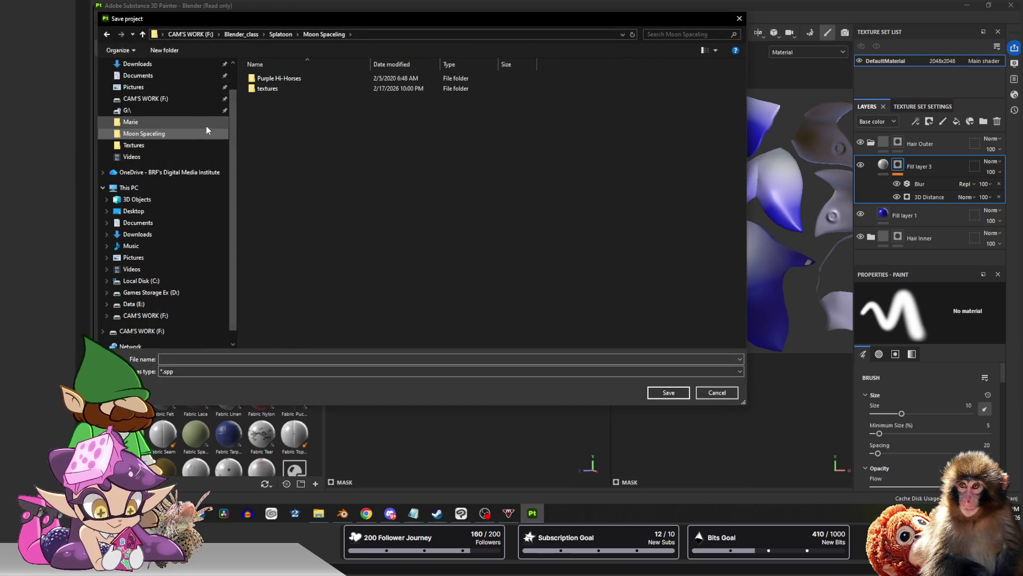
double_click(300, 88)
click(205, 358)
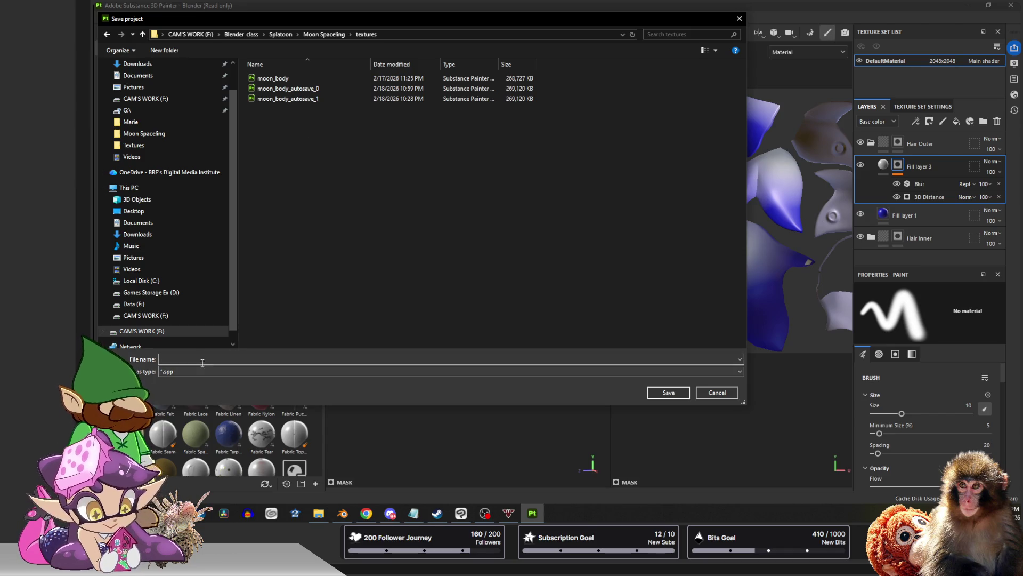
text(m)
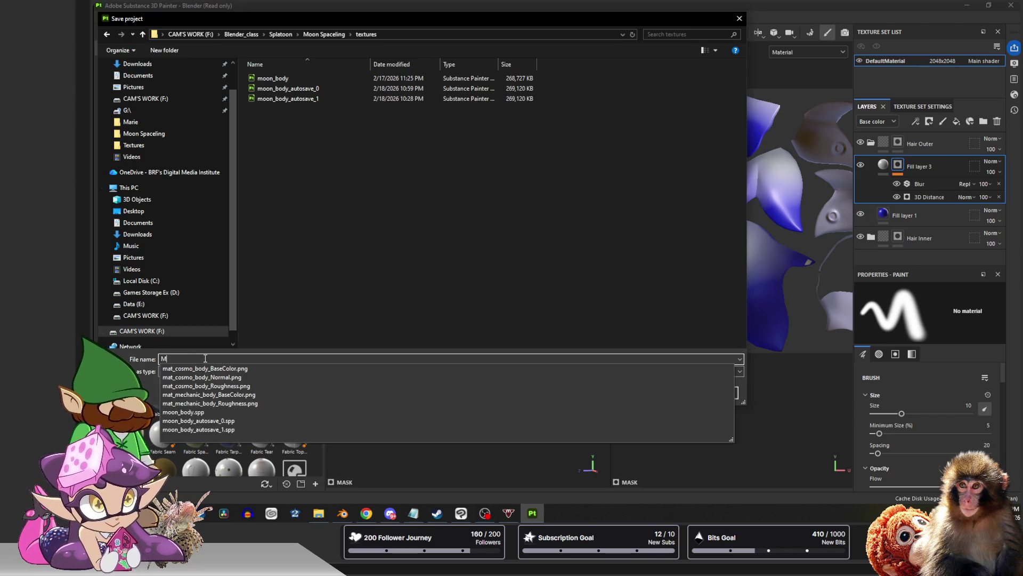
key(BackSpace)
text(M)
key(BackSpace)
text(Co)
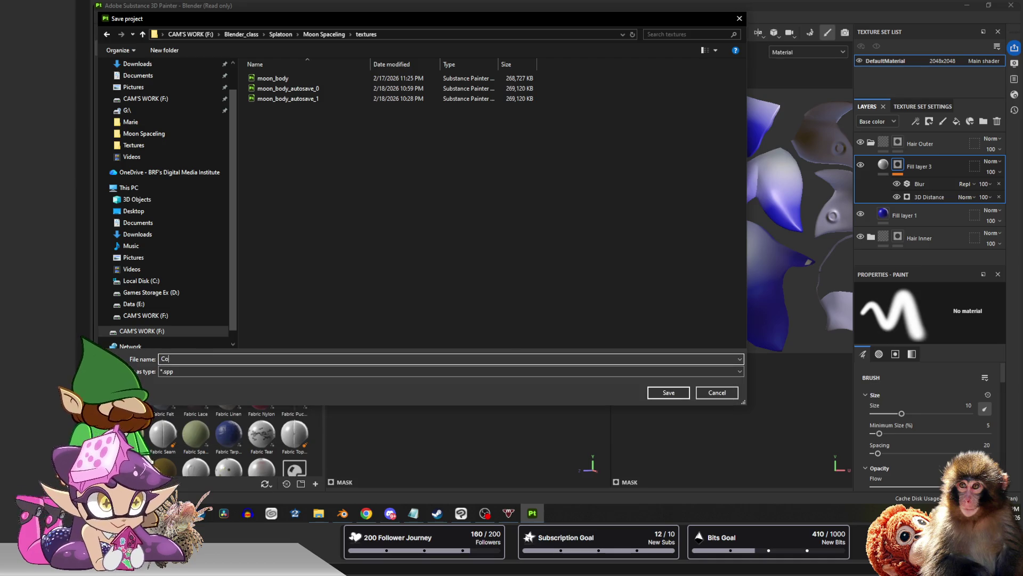
text(smo_)
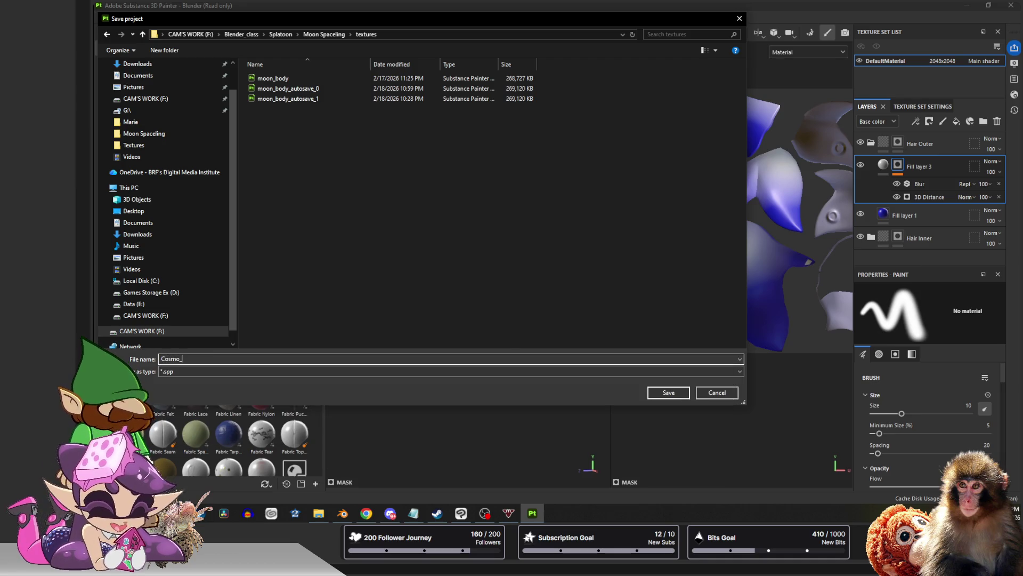
text(hair\)
key(Return)
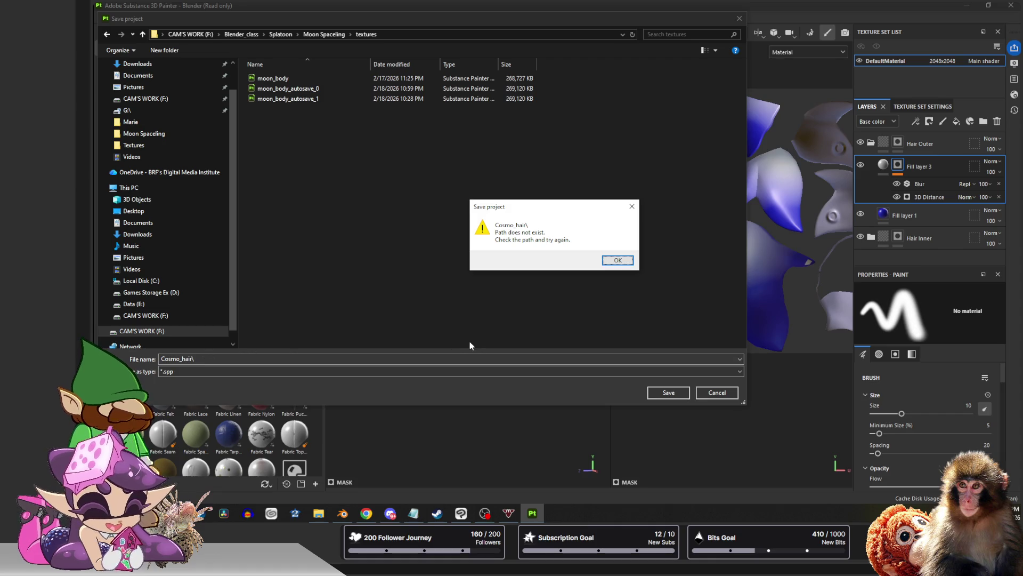
Dismiss the path error, remove the trailing backslash, and save the project as Cosmo_hair
click(632, 207)
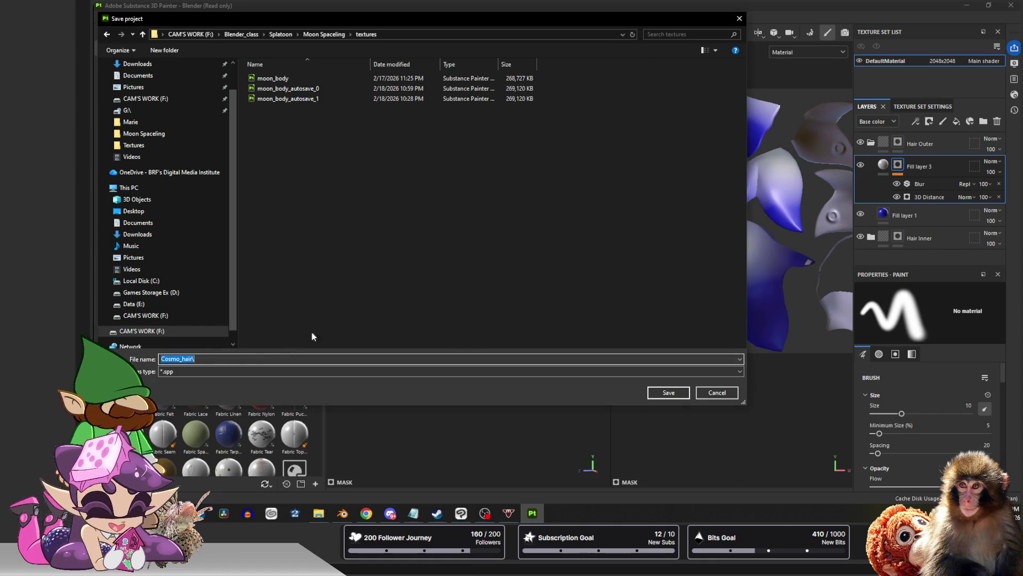
click(215, 360)
key(BackSpace)
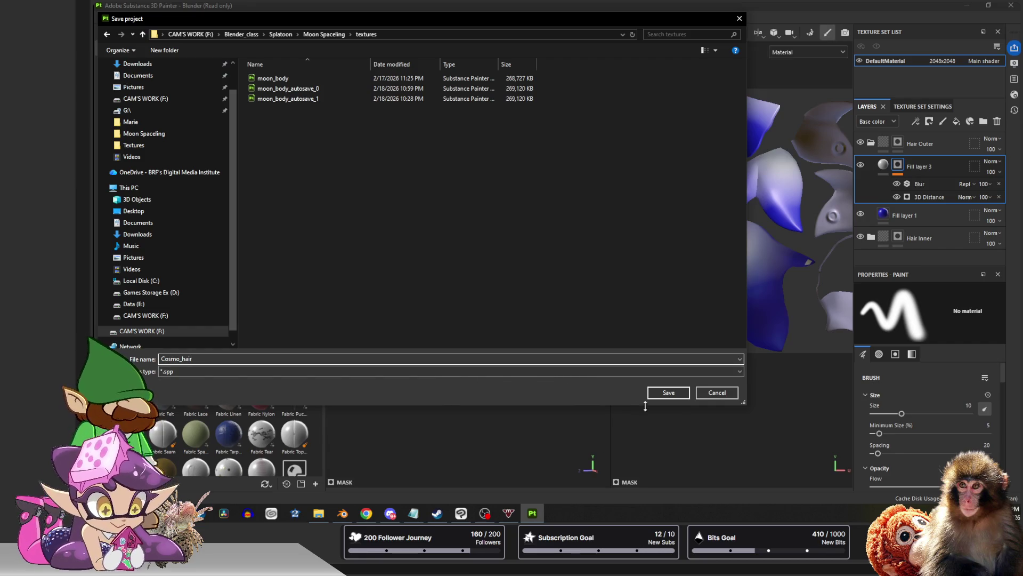
click(669, 392)
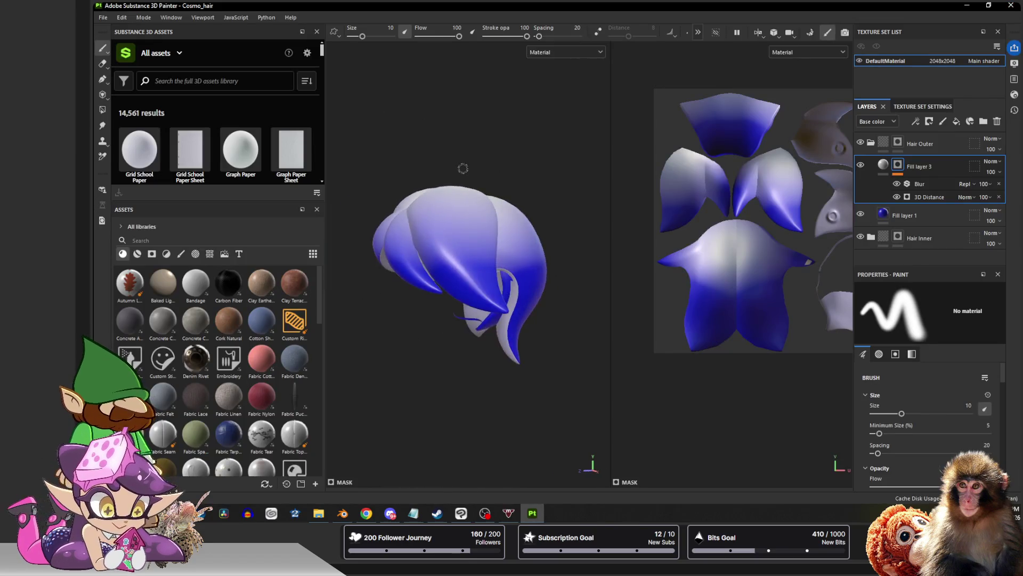
key(4)
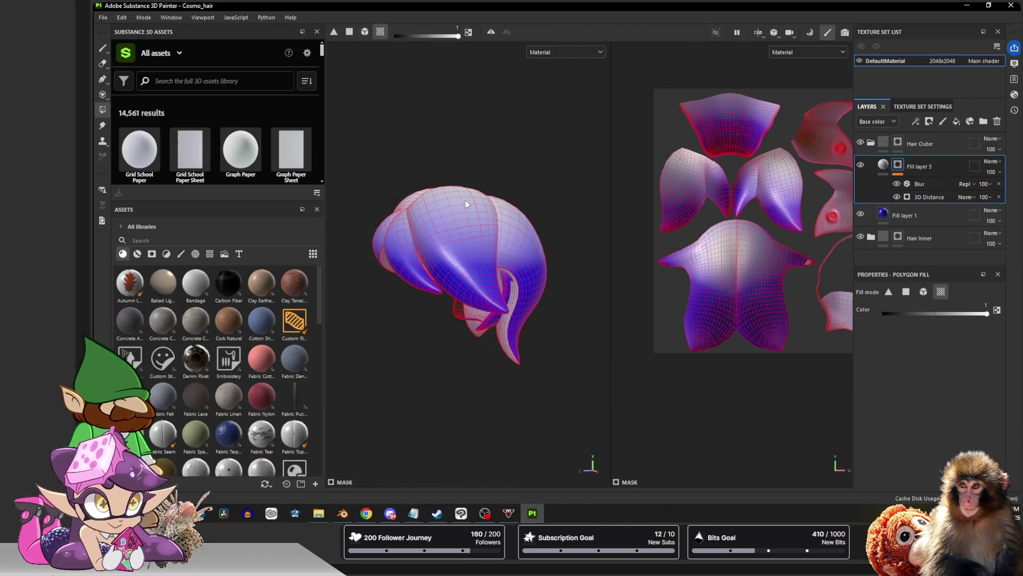
Strengthen Fill layer 3's Blur intensity and lower its 3D Distance radius to 0.72
alt+drag(466, 201, 496, 228)
scroll(497, 229, up, 2)
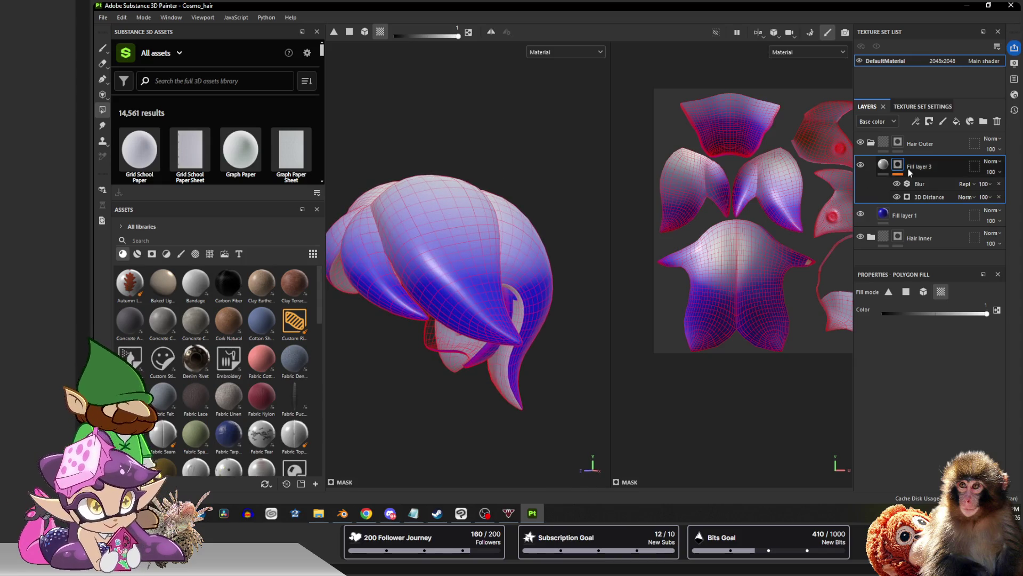
click(919, 183)
mouse_move(883, 368)
mouse_down()
mouse_move(913, 369)
mouse_move(897, 369)
mouse_up()
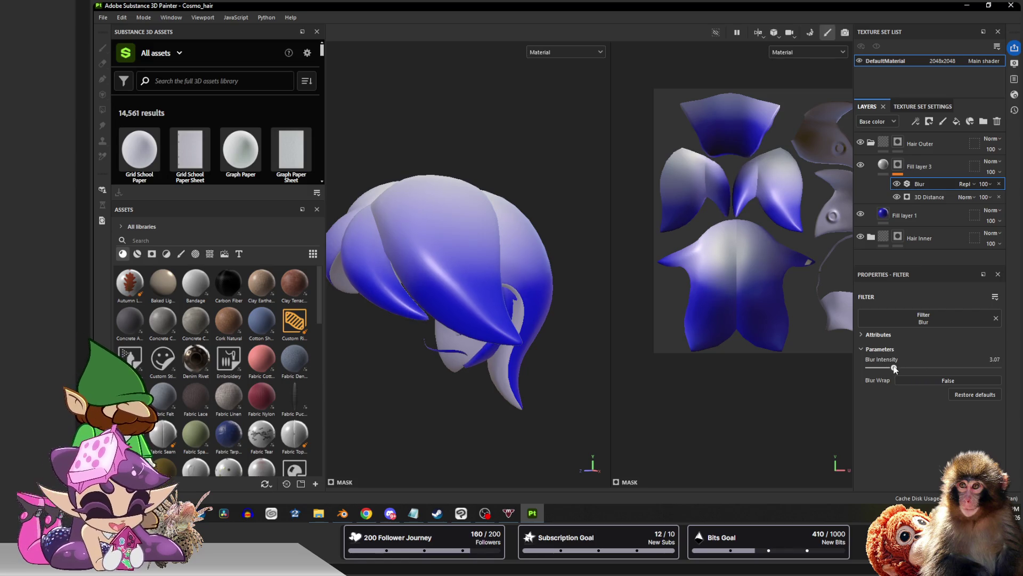
click(912, 198)
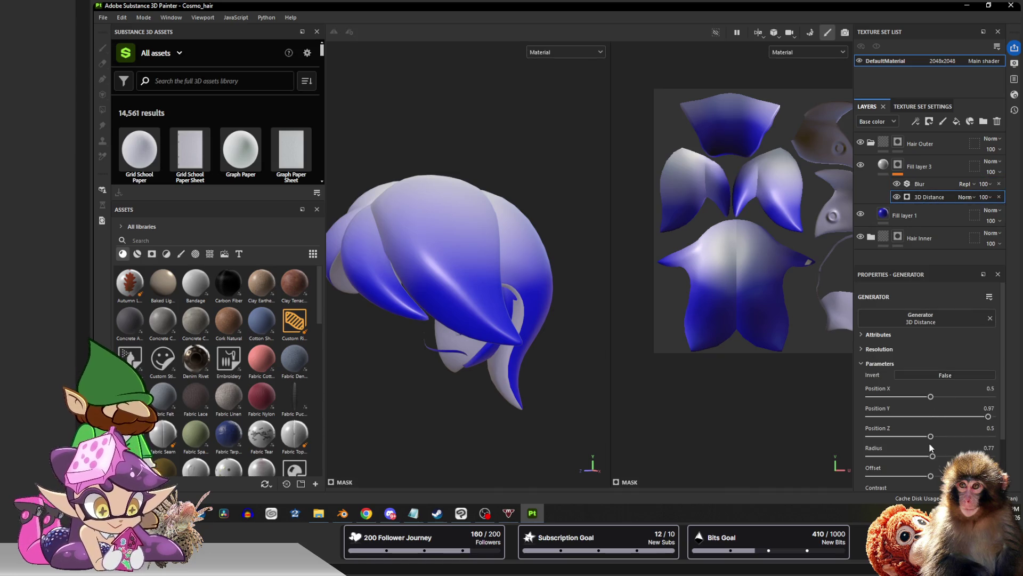
drag(932, 456, 929, 456)
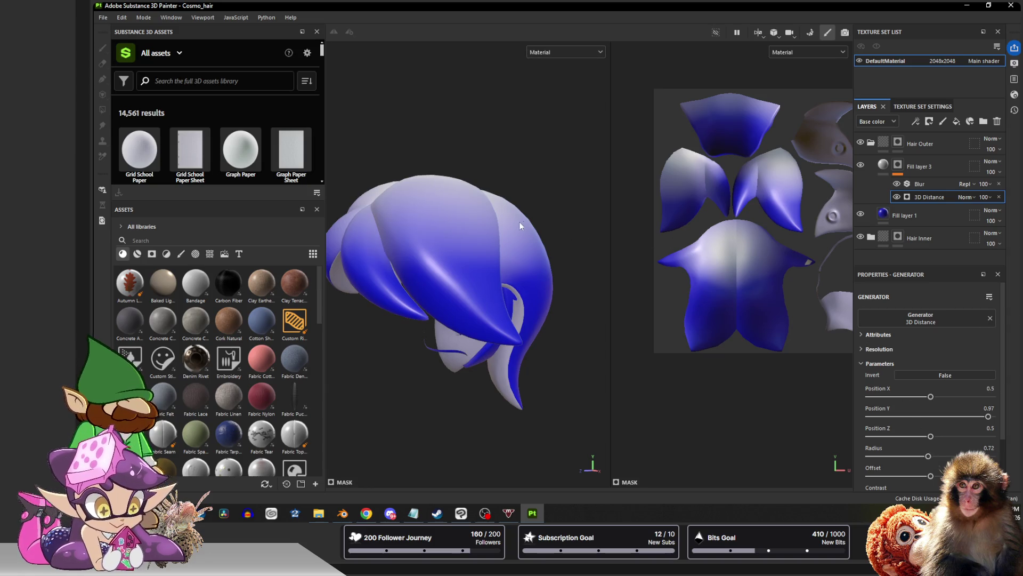
Check the shading from several angles, then add a new fill layer above Fill layer 1
mouse_move(473, 210)
alt+mouse_down()
mouse_move(566, 238)
mouse_move(344, 214)
mouse_move(448, 252)
alt+mouse_up()
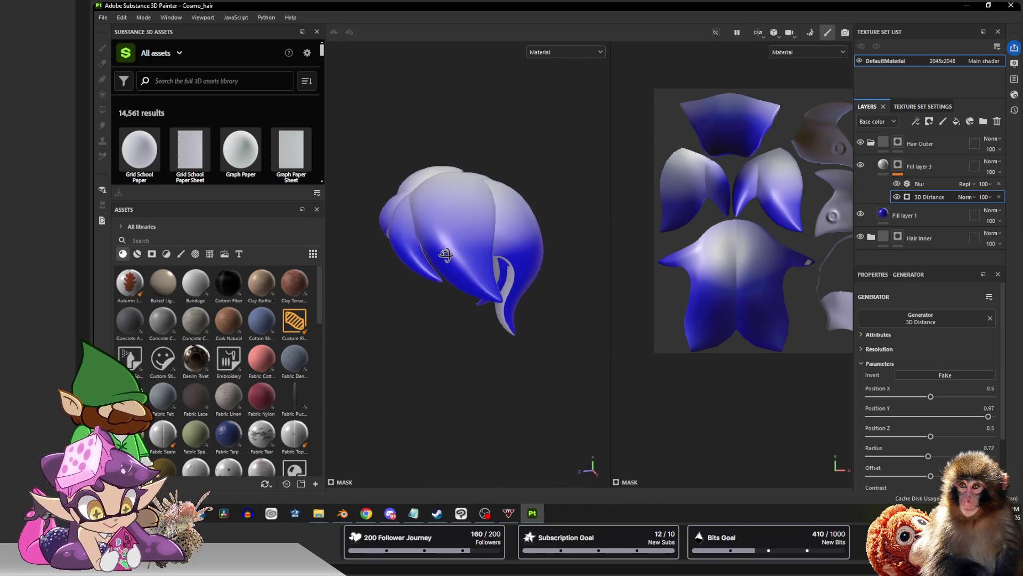
mouse_move(483, 240)
alt+mouse_down()
mouse_move(512, 224)
mouse_move(512, 192)
mouse_move(528, 209)
alt+mouse_up()
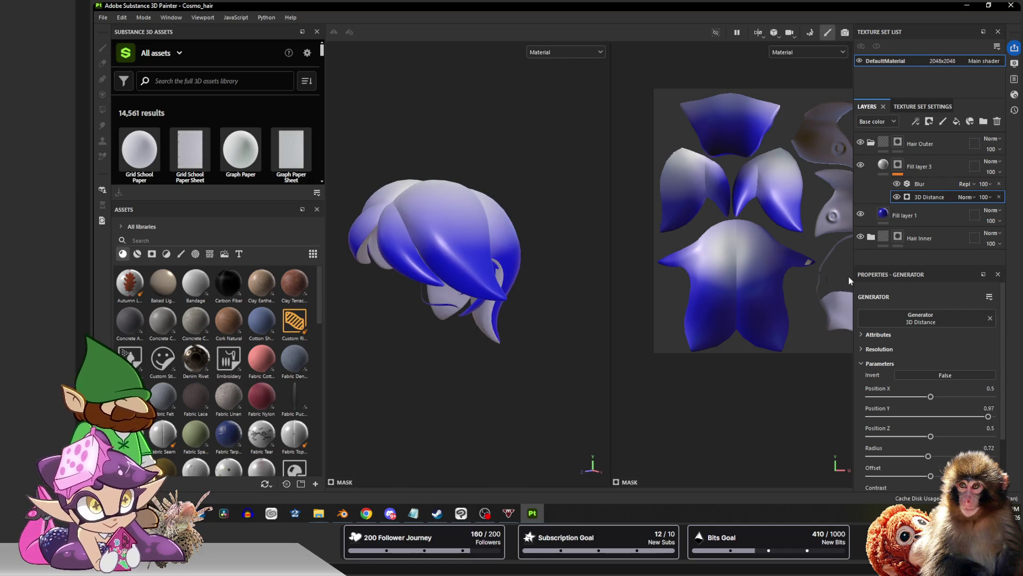
click(913, 221)
click(958, 120)
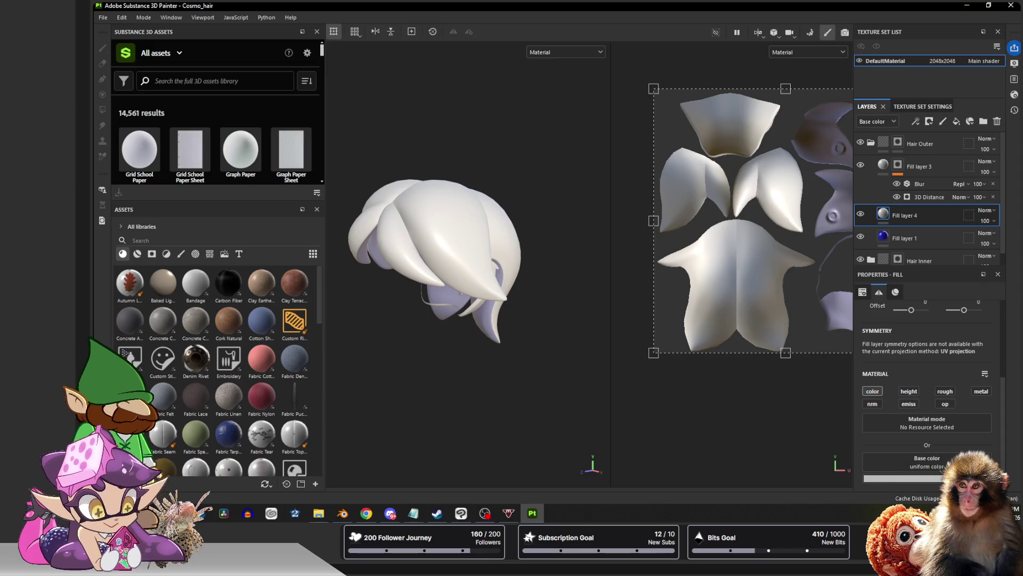
Switch to the character reference image in the Photos window
key(alt+Tab)
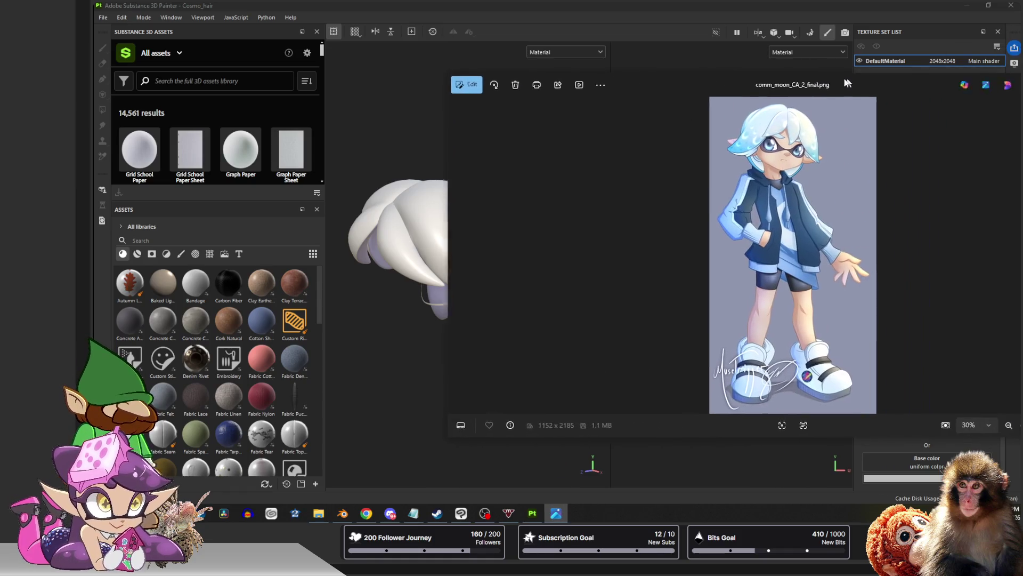
Move the reference image window aside to return to Substance Painter
drag(827, 131, 833, 138)
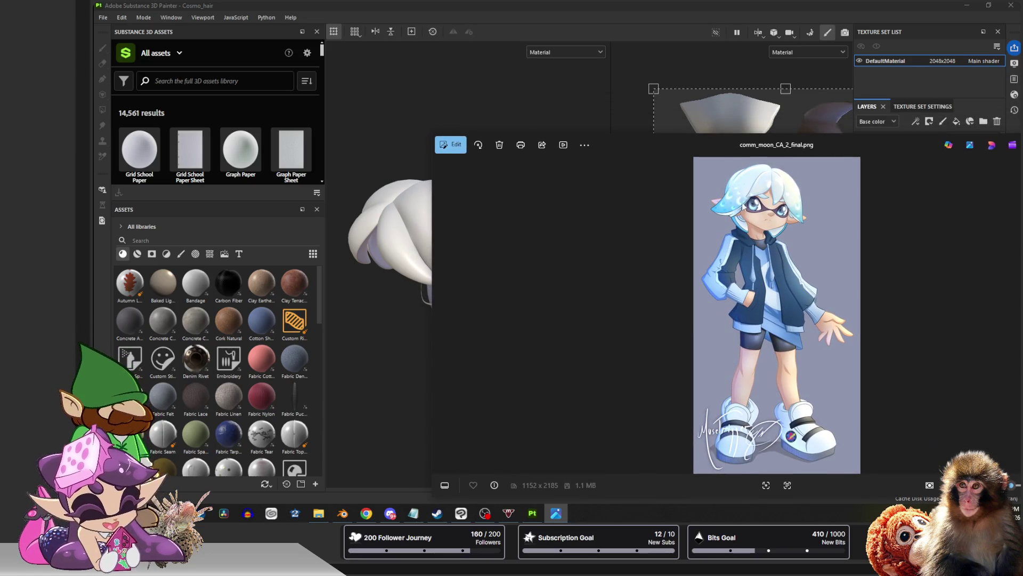
mouse_move(834, 137)
mouse_down()
mouse_move(846, 151)
mouse_move(1022, 156)
mouse_up()
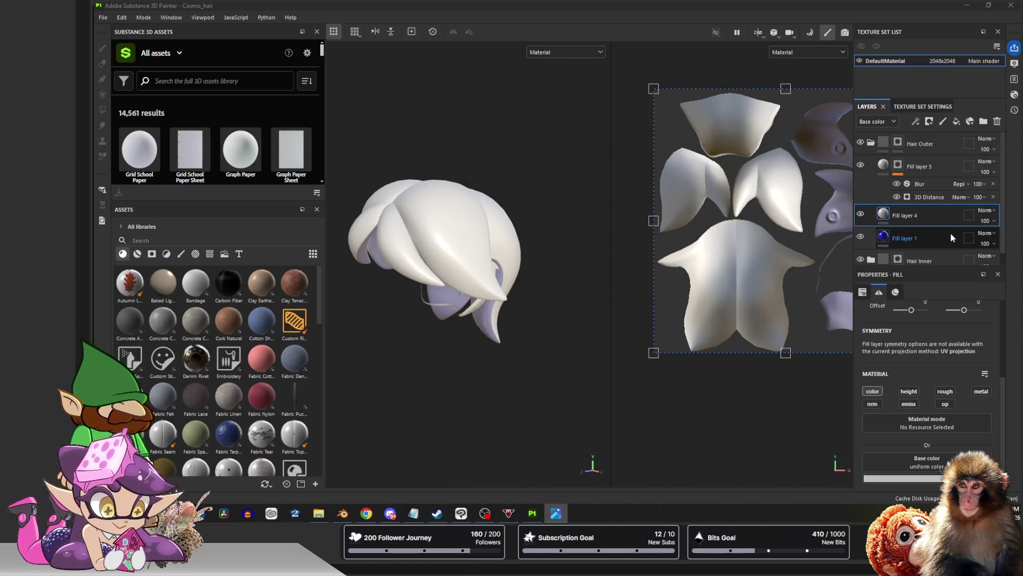
Compare Fill layer 1 and Fill layer 4, then bring up the Add effect list for Fill layer 4
click(924, 235)
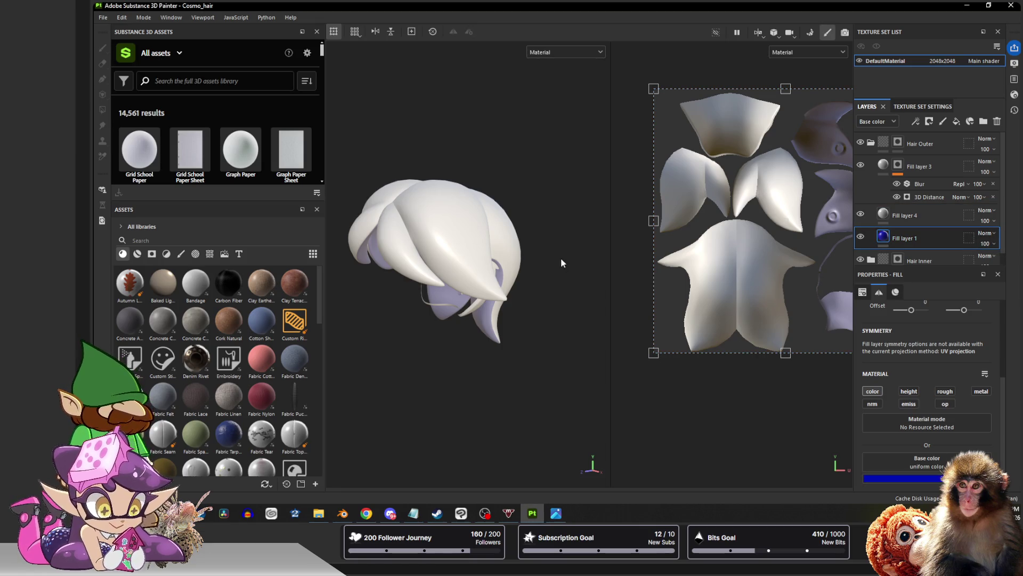
click(908, 214)
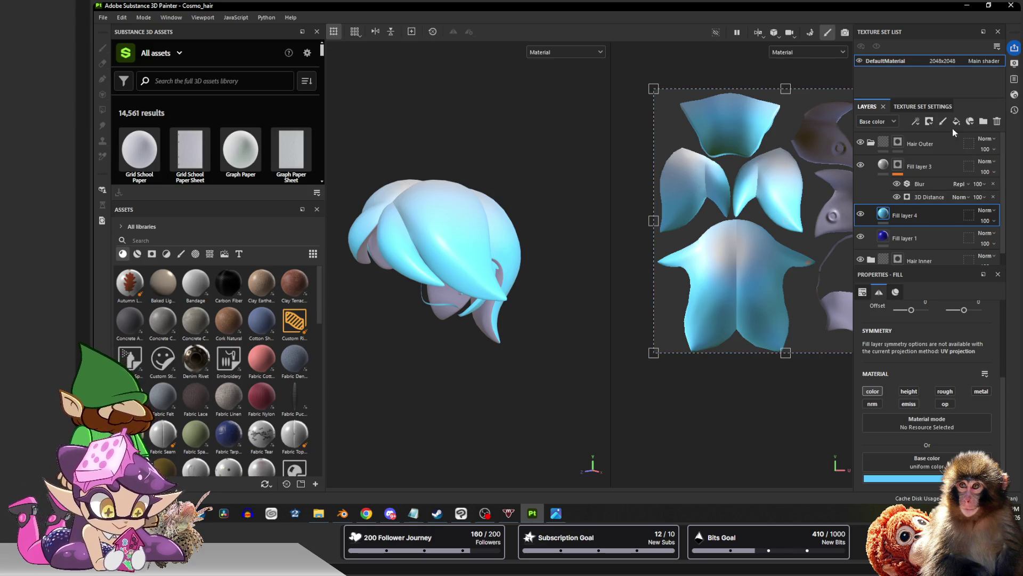
click(915, 121)
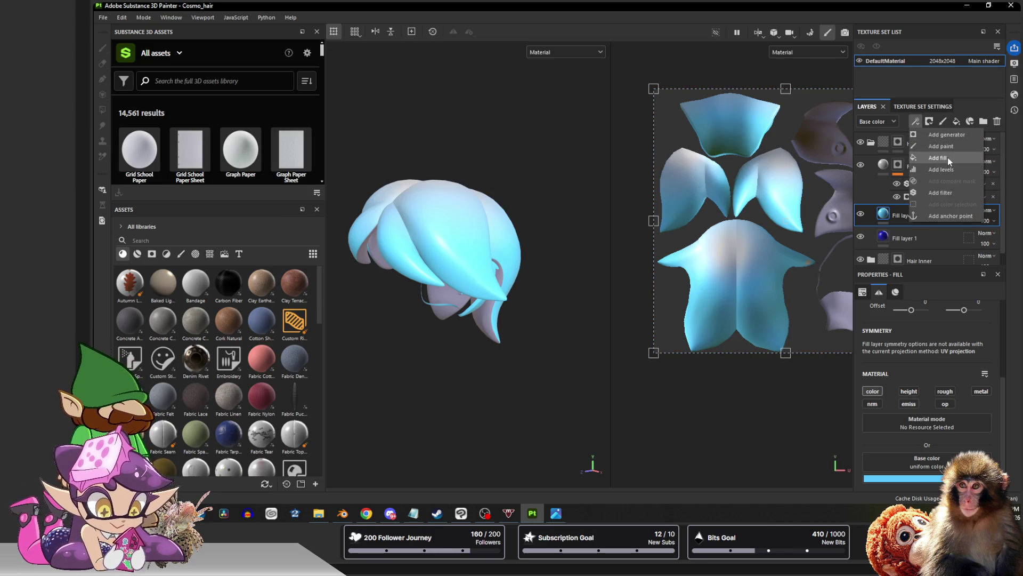
Add a 3D Linear Gradient generator effect to Fill layer 4
click(947, 134)
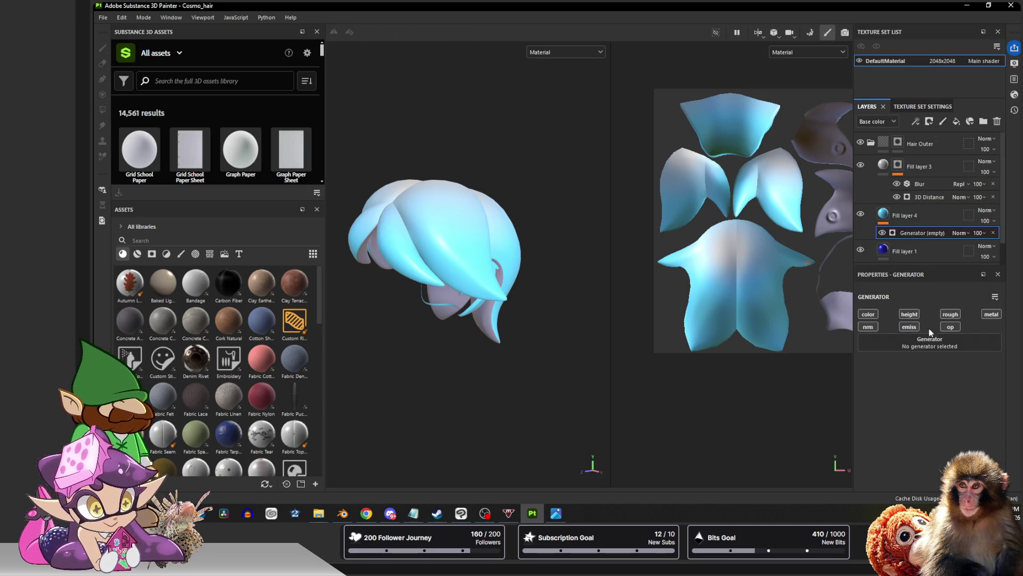
click(929, 342)
click(923, 371)
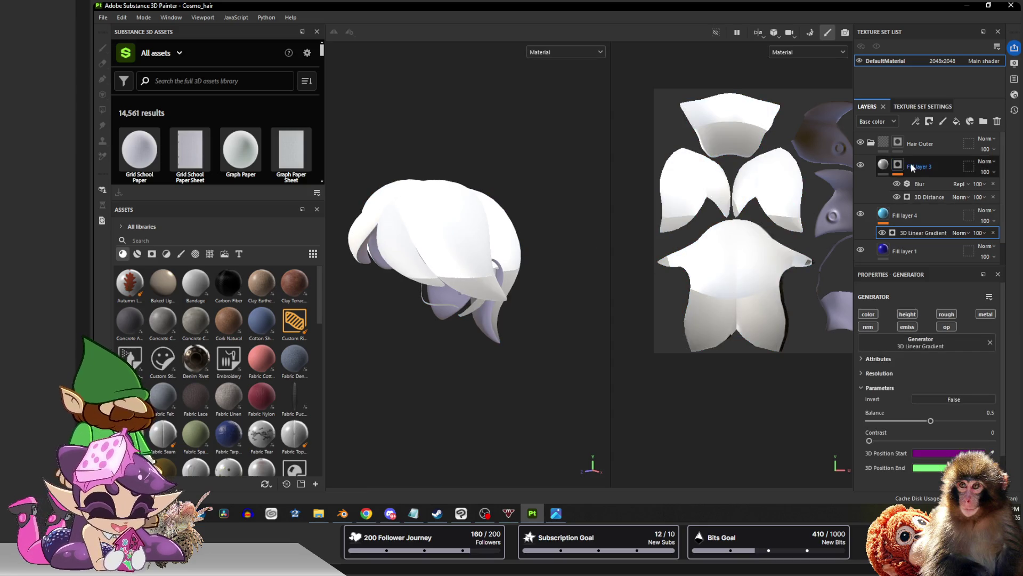
click(903, 216)
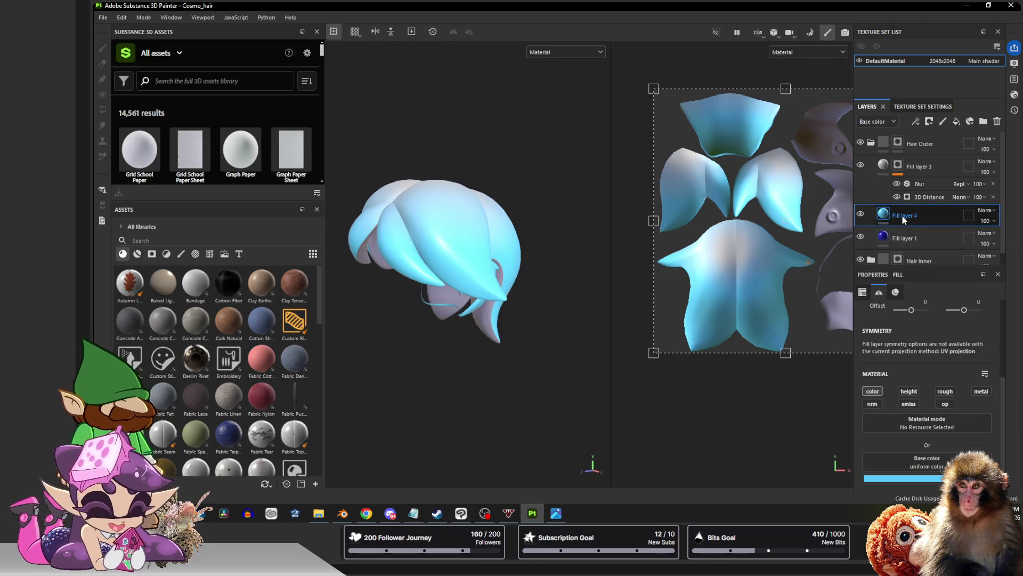
Give Fill layer 4 a mask driven by a 3D Linear Gradient generator
click(929, 121)
click(939, 147)
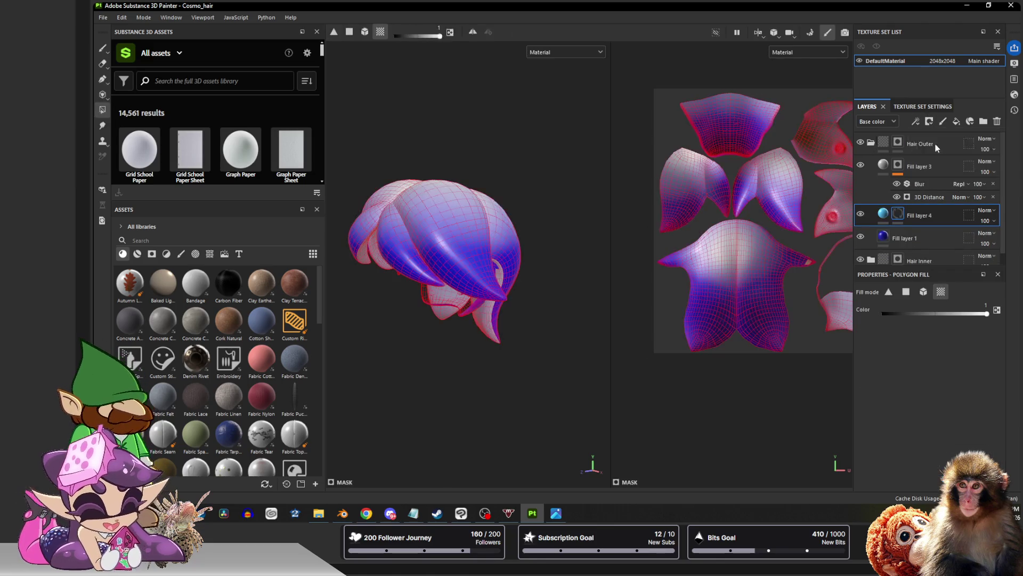
click(915, 121)
click(946, 134)
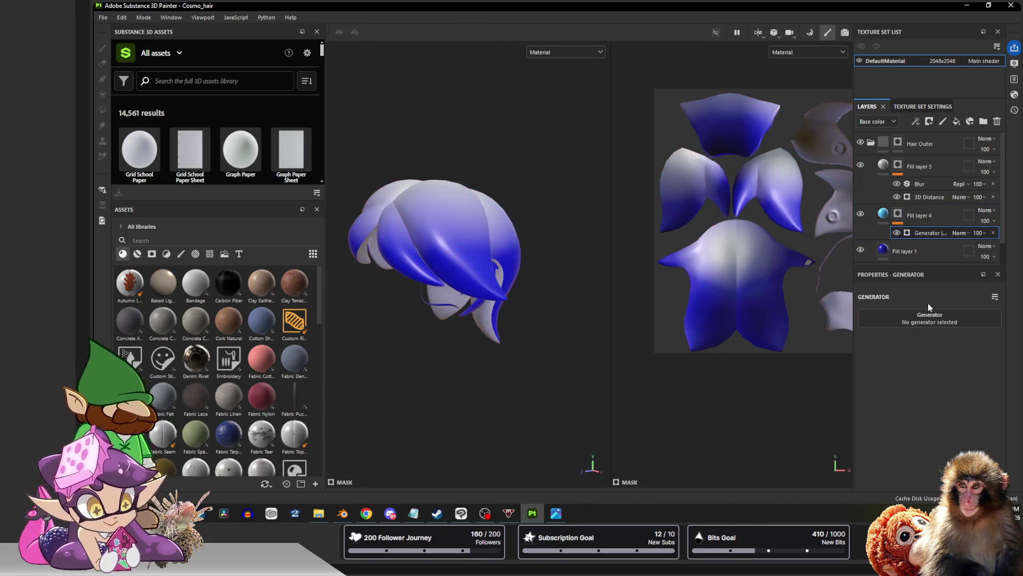
click(927, 318)
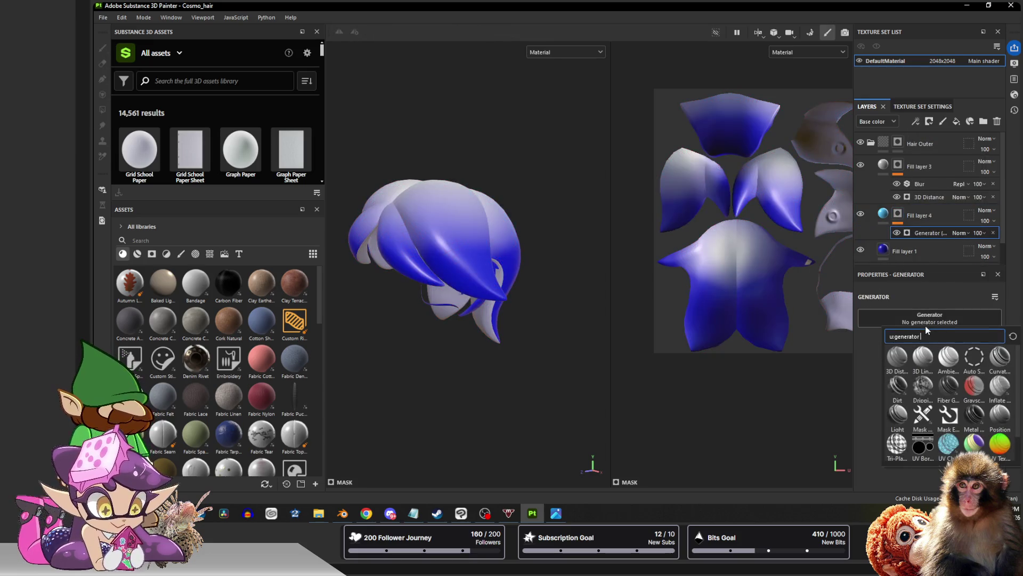
click(923, 357)
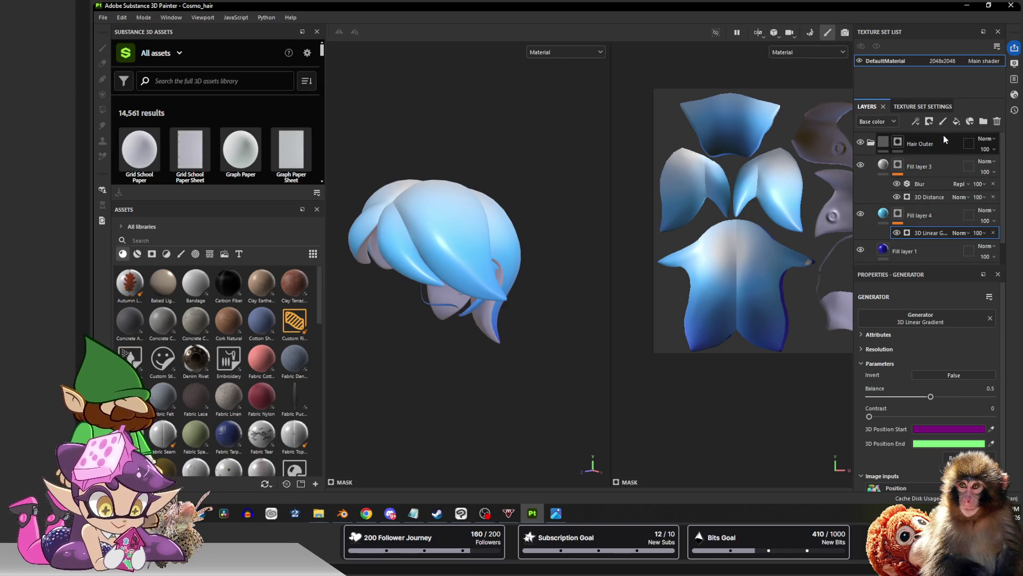
Toggle Fill layer 1's visibility to compare the gradient look
click(861, 250)
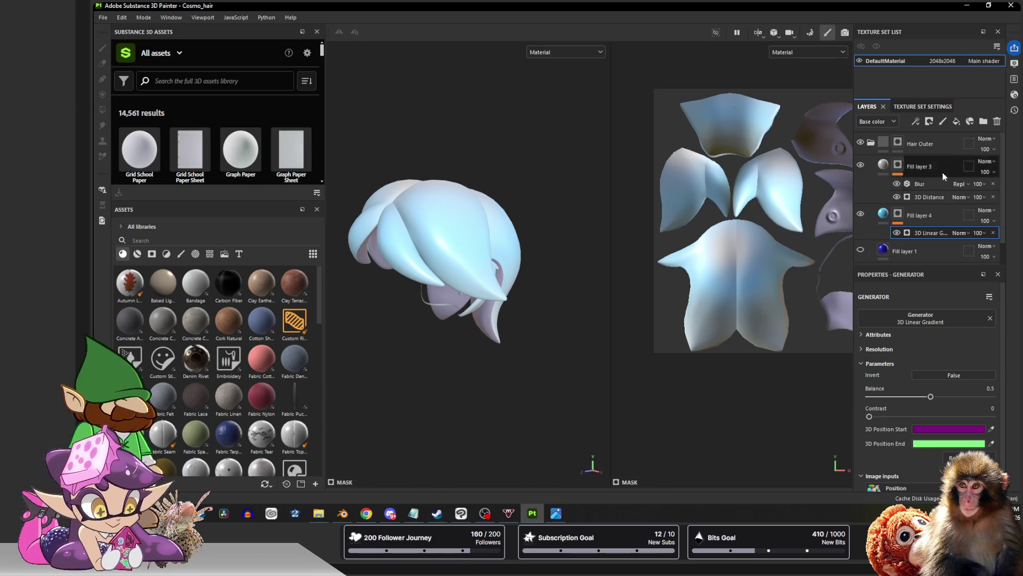
click(860, 250)
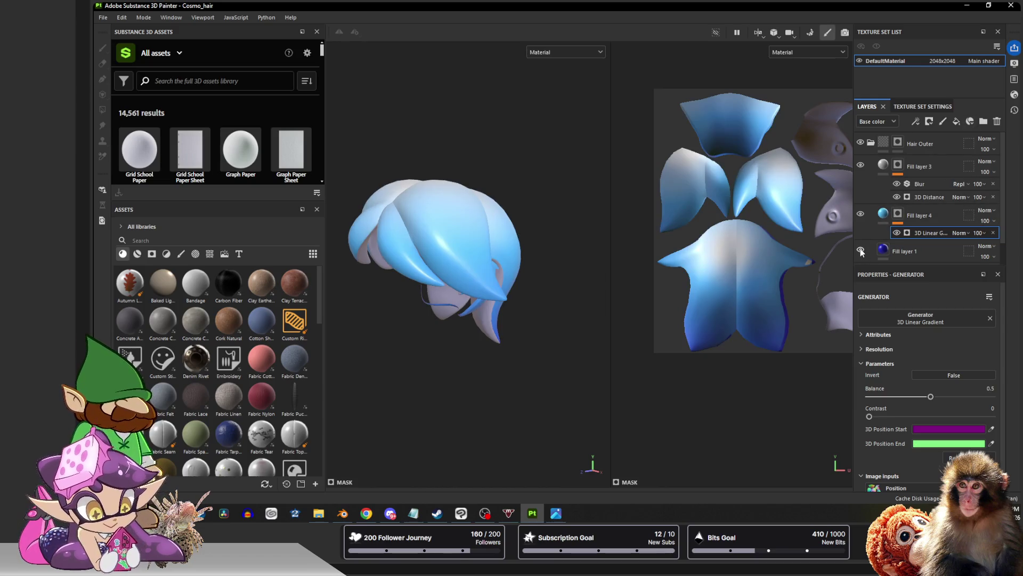
click(860, 250)
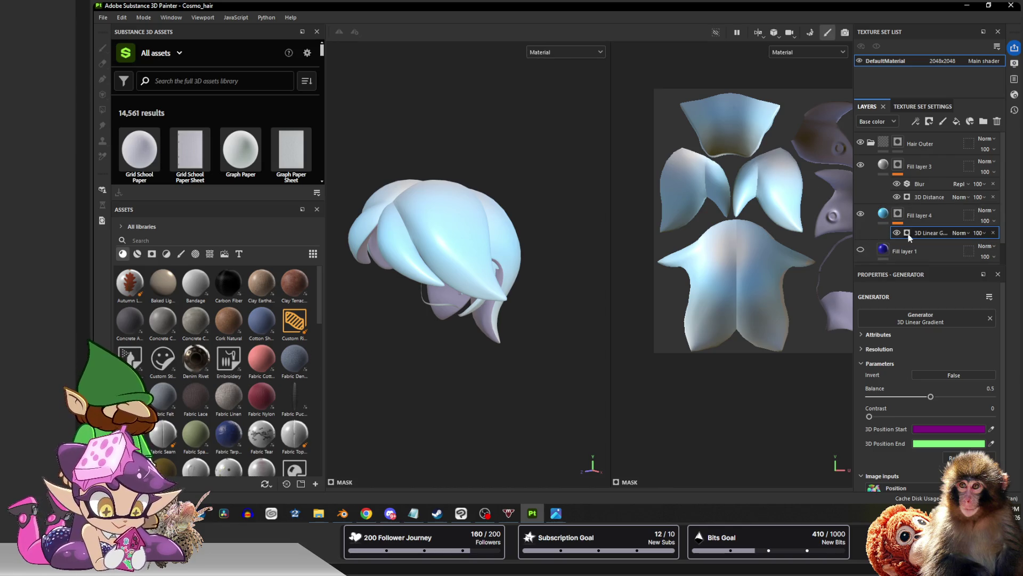
Show Fill layer 1 again and view the gradient hair from the side
click(861, 250)
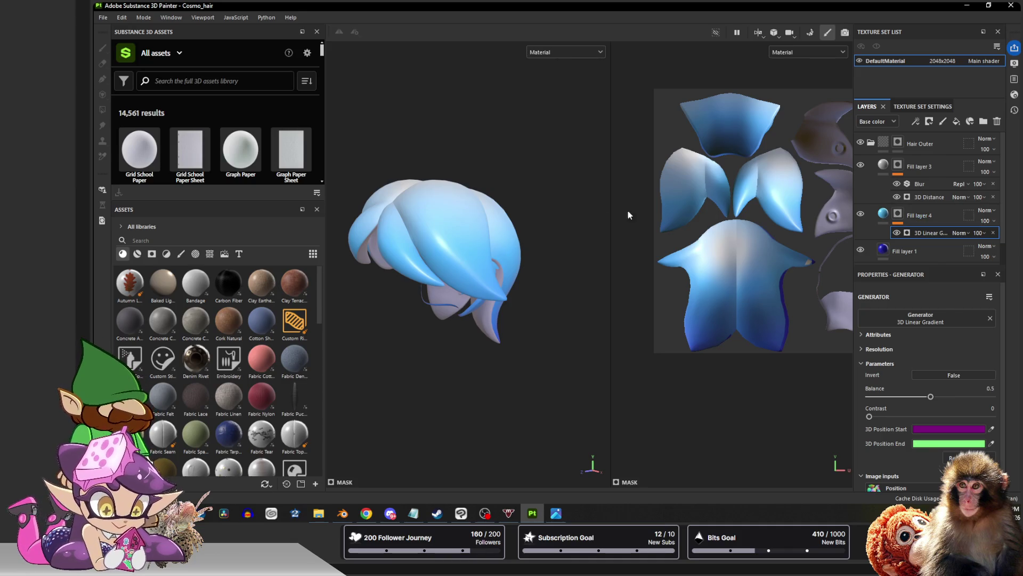
mouse_move(570, 215)
alt+mouse_down()
mouse_move(445, 247)
mouse_move(388, 221)
mouse_move(413, 166)
mouse_move(708, 212)
mouse_move(665, 173)
mouse_move(538, 246)
alt+mouse_up()
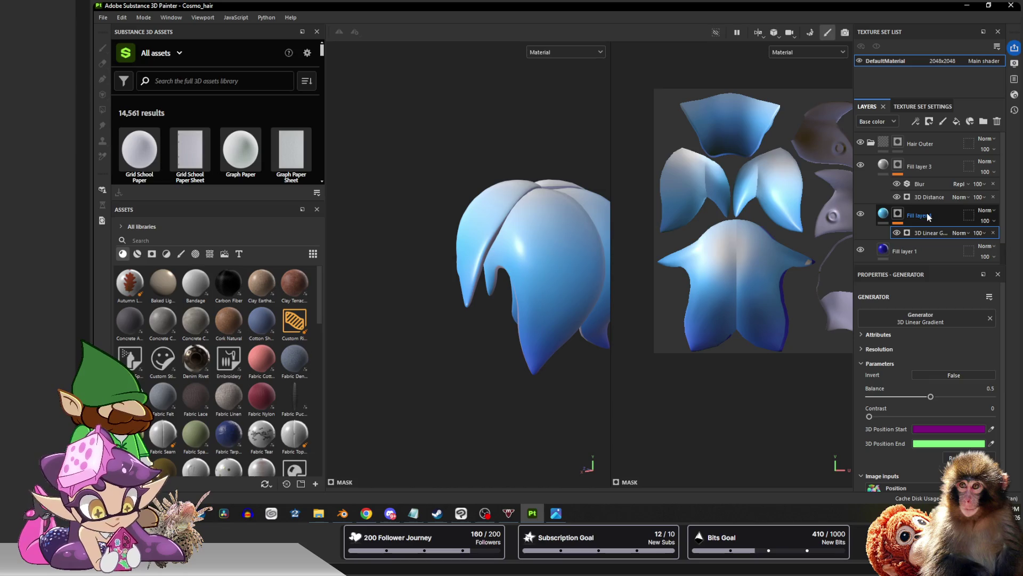
Invert Fill layer 4's gradient direction and hide Fill layer 1
click(944, 374)
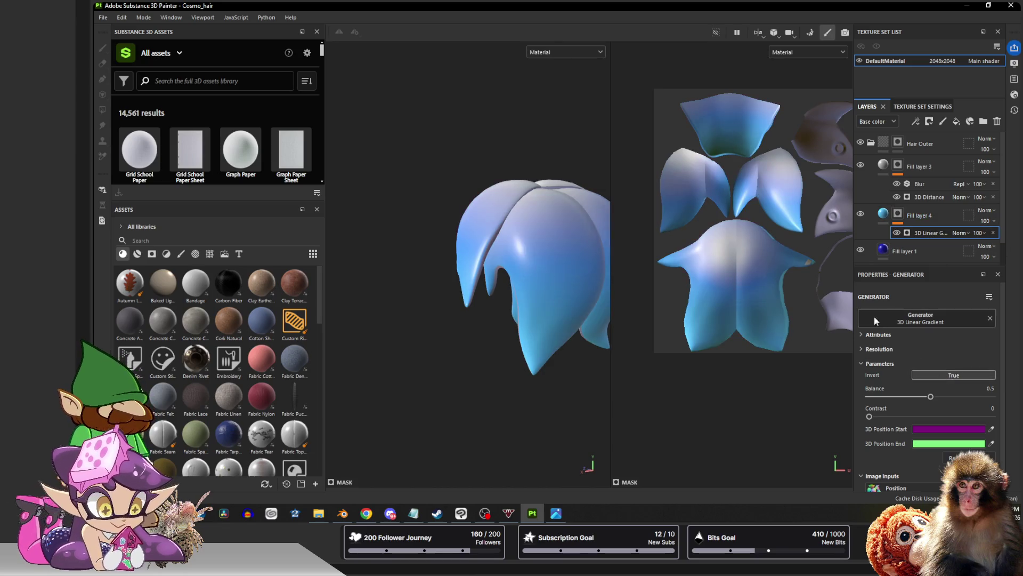
click(860, 251)
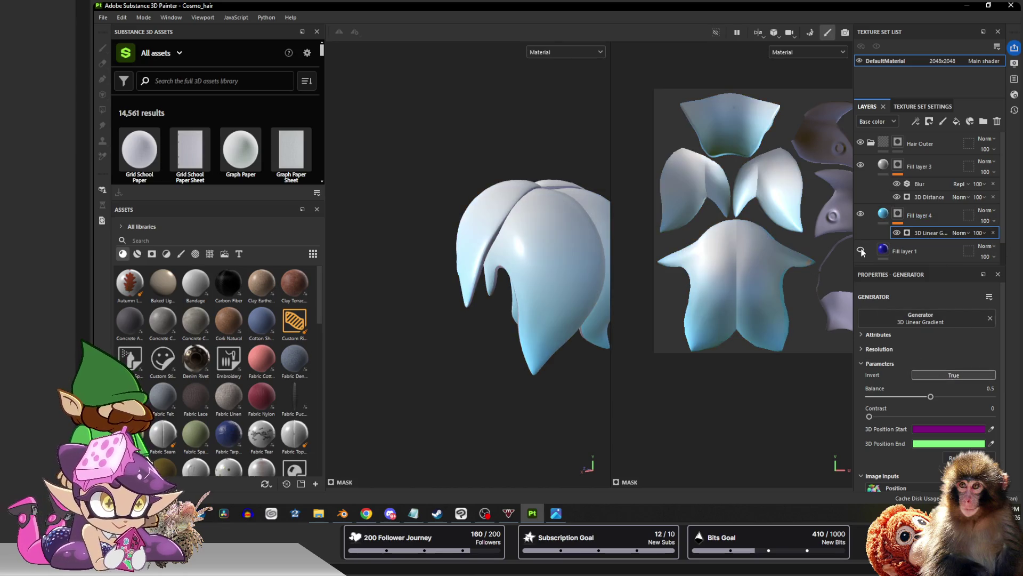
click(897, 214)
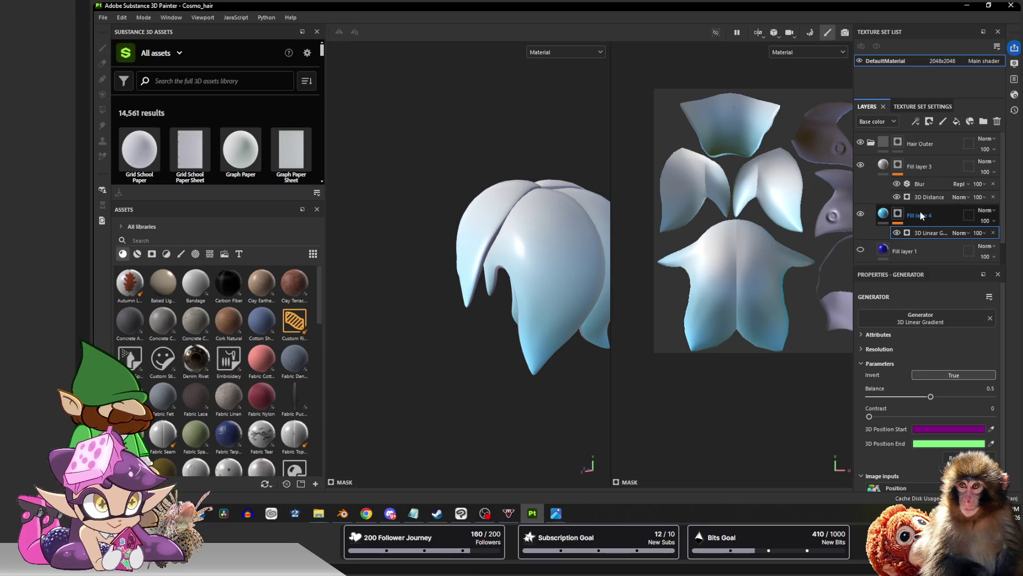
key(4)
click(883, 214)
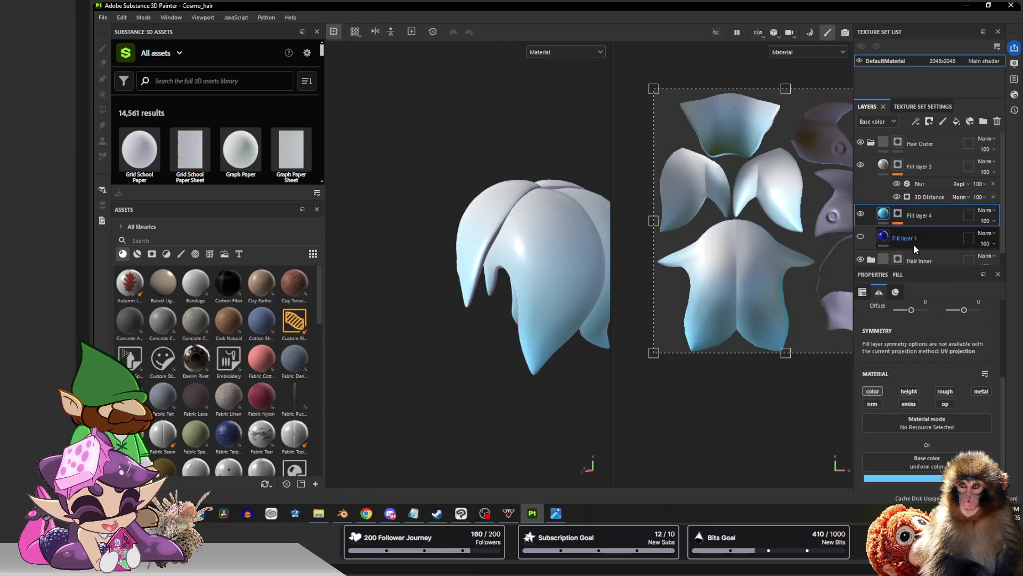
Nudge Fill layer 4's base colour to the blue 3799FF and check it in the viewport
click(904, 478)
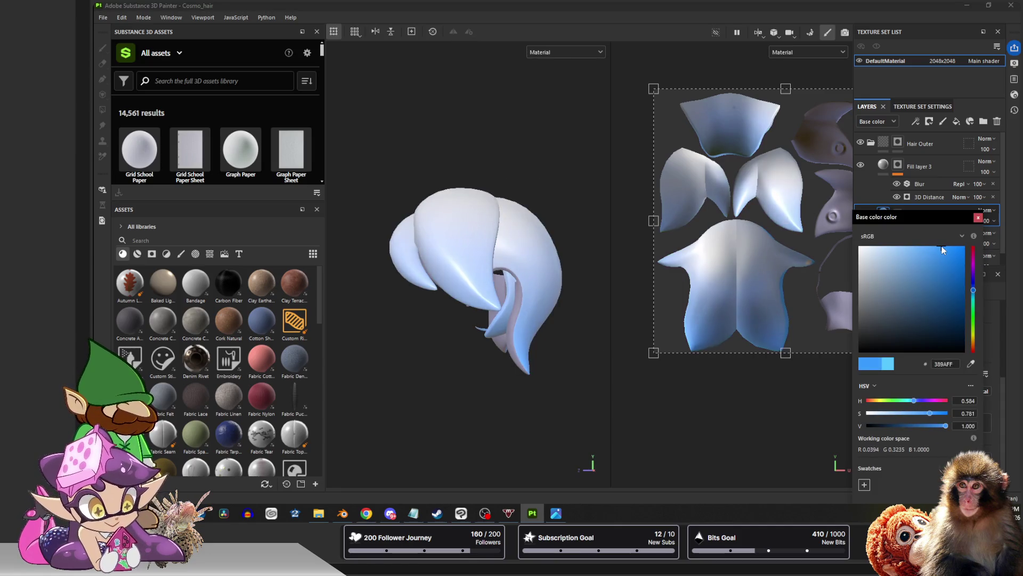
click(976, 294)
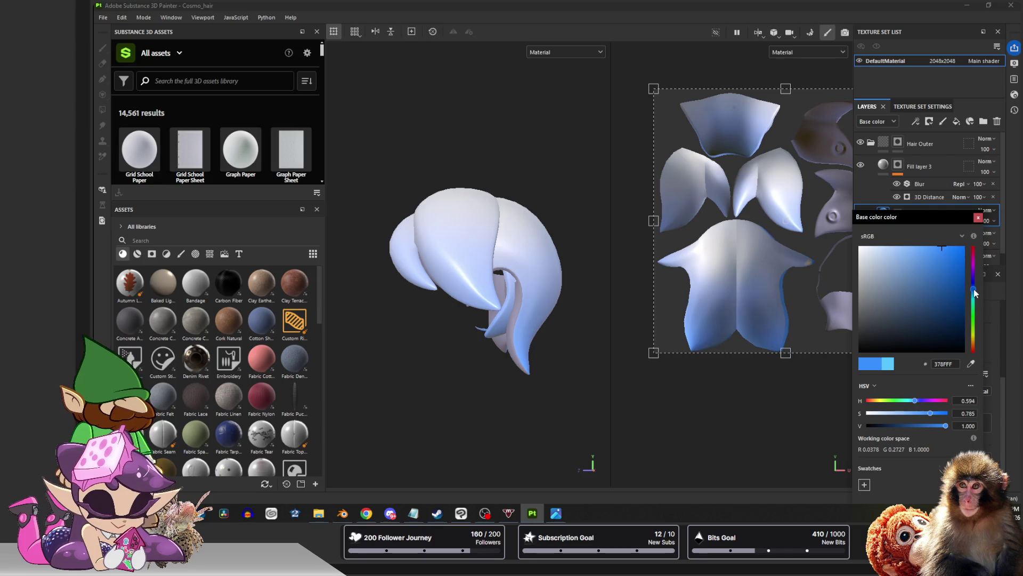
click(977, 217)
mouse_move(395, 212)
alt+mouse_down()
mouse_move(506, 231)
mouse_move(560, 224)
alt+mouse_up()
Set the viewport to Base color display, show and select Fill layer 1, and check the fade
click(567, 52)
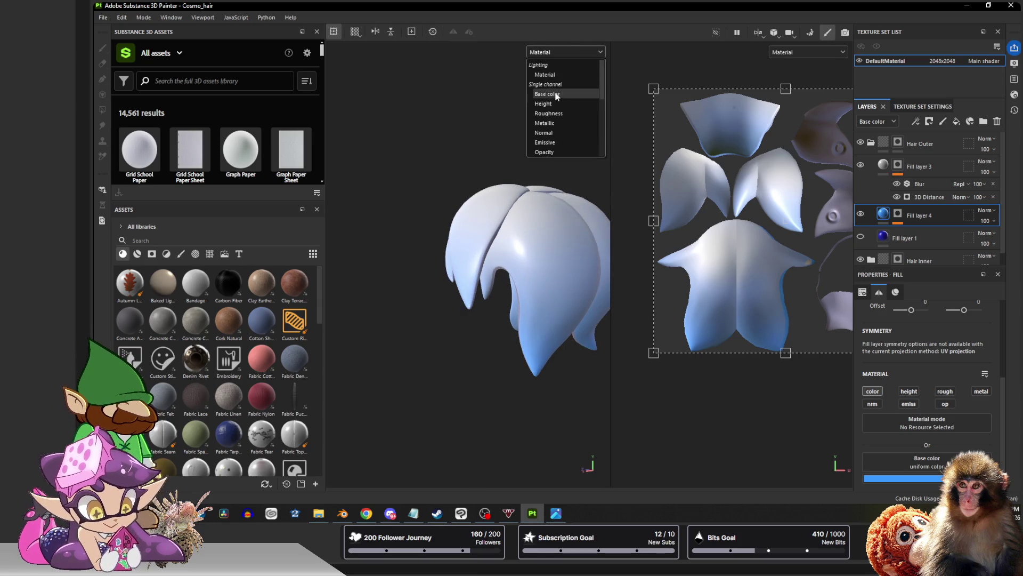
click(546, 93)
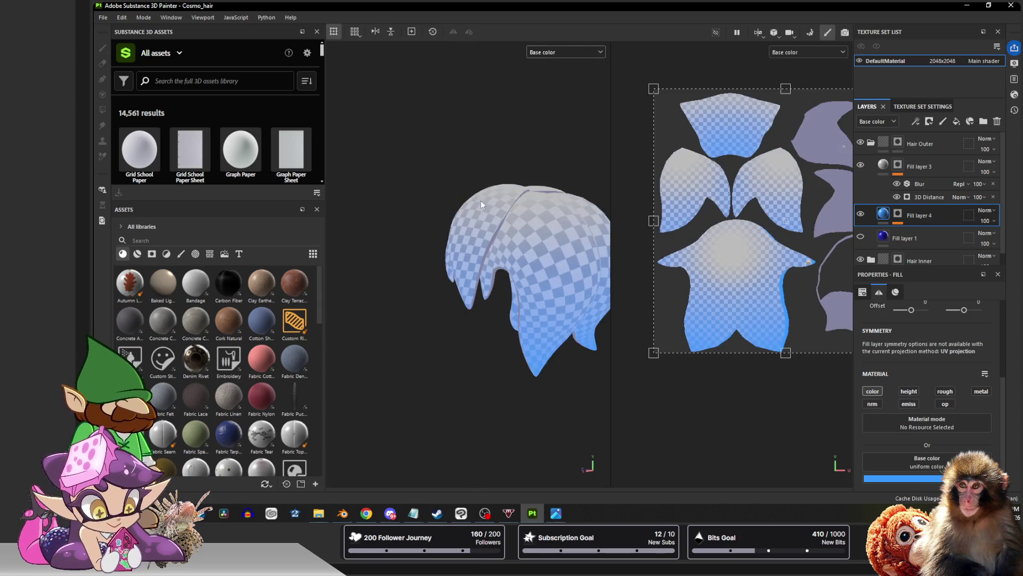
click(860, 237)
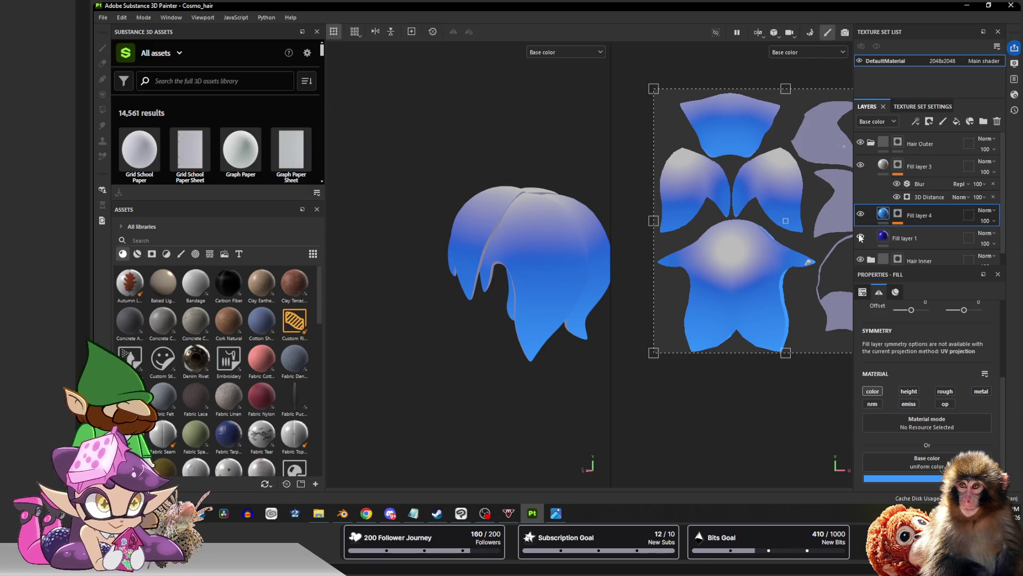
click(905, 238)
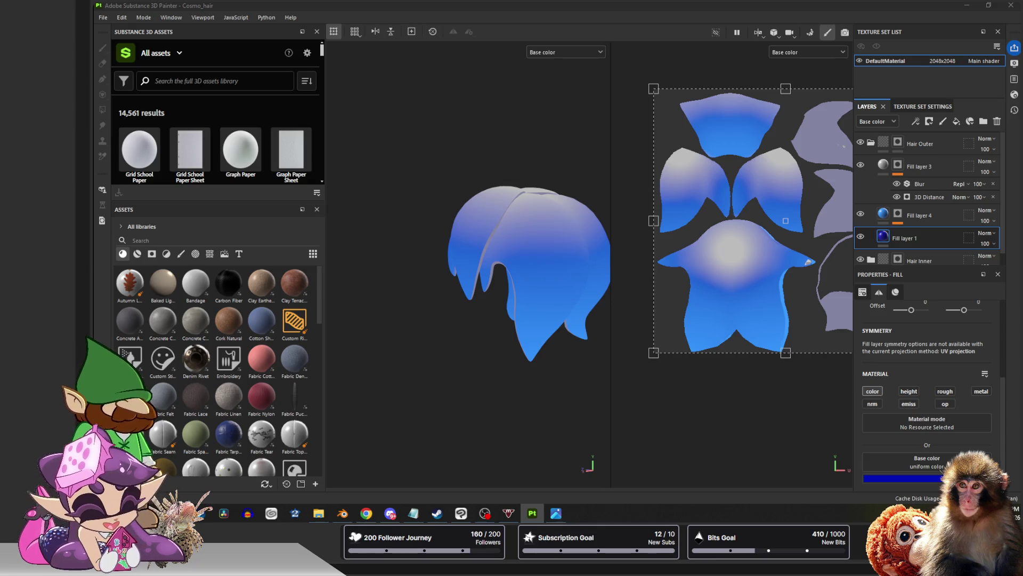
mouse_move(506, 196)
alt+mouse_down()
mouse_move(632, 171)
mouse_move(587, 190)
alt+mouse_up()
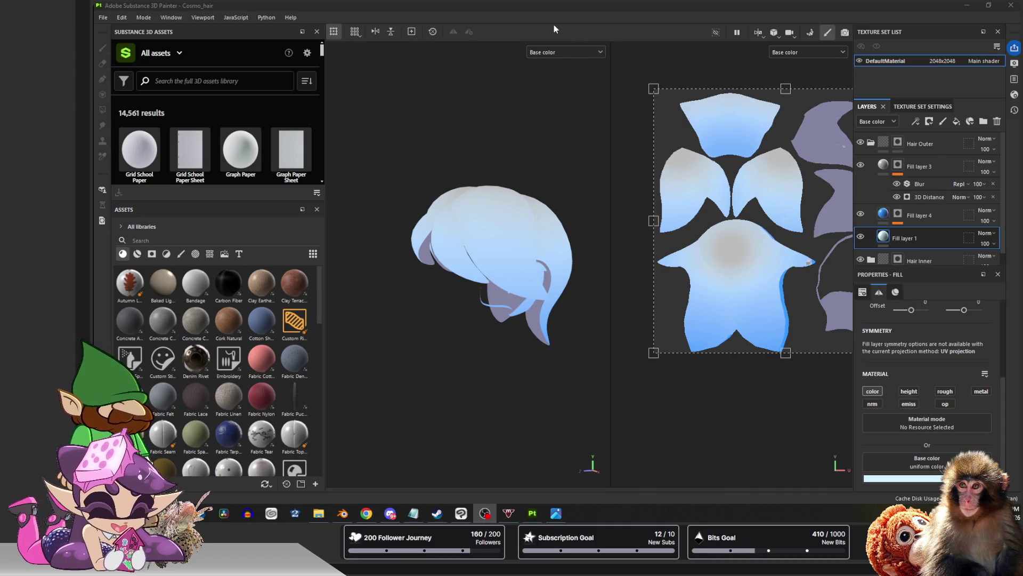
click(585, 6)
mouse_move(516, 177)
alt+mouse_down()
mouse_move(501, 140)
mouse_move(427, 213)
mouse_move(466, 208)
alt+mouse_up()
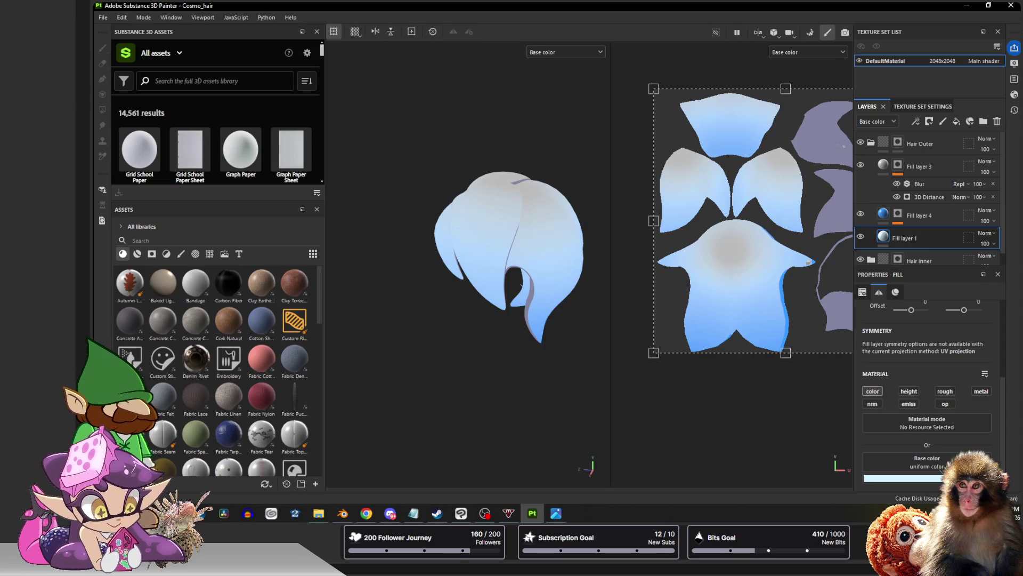
key(alt+Tab)
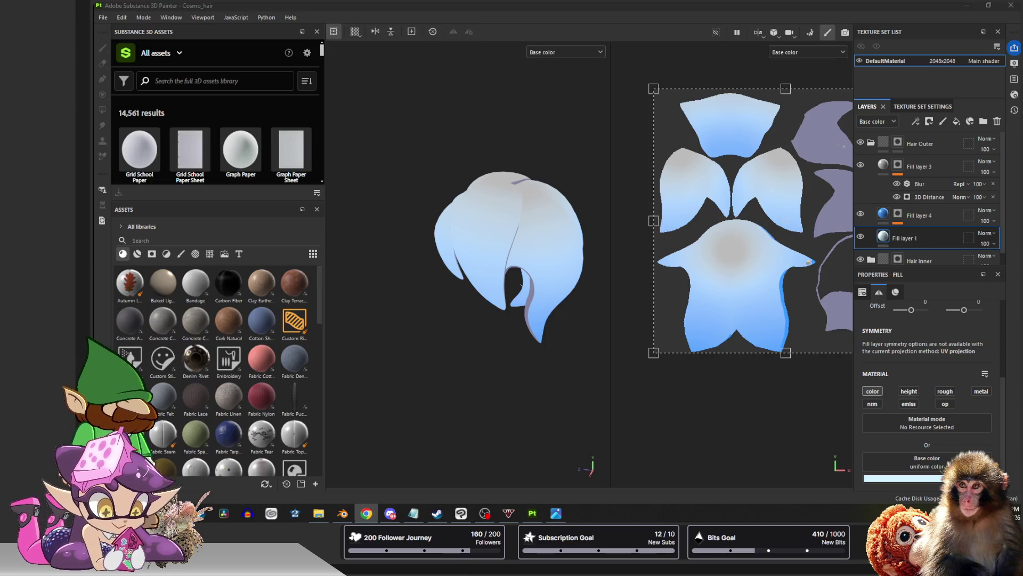